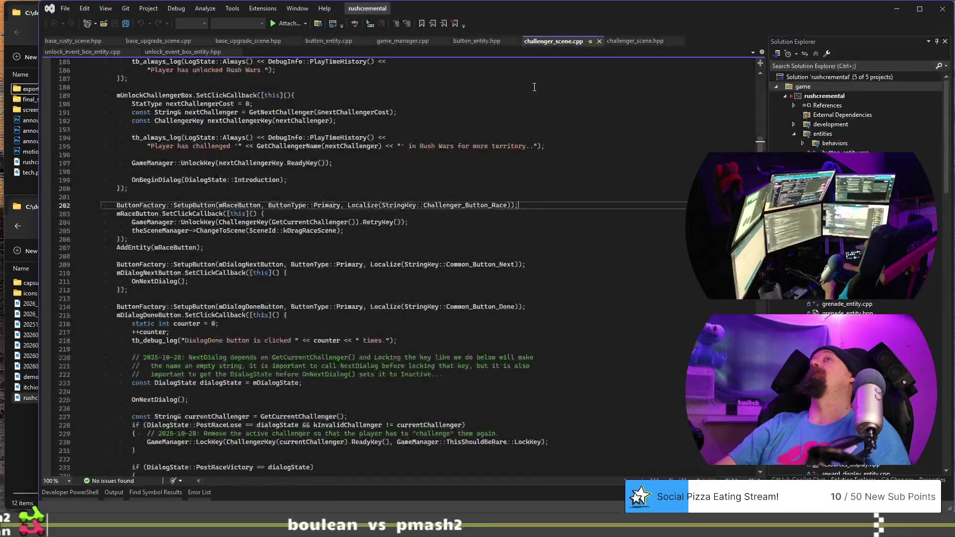
Step: Place the caret on line 198 of challenger_scene.cpp before switching to the running Rushcremental game
{"action": "left_click", "coordinate": [486, 171]}
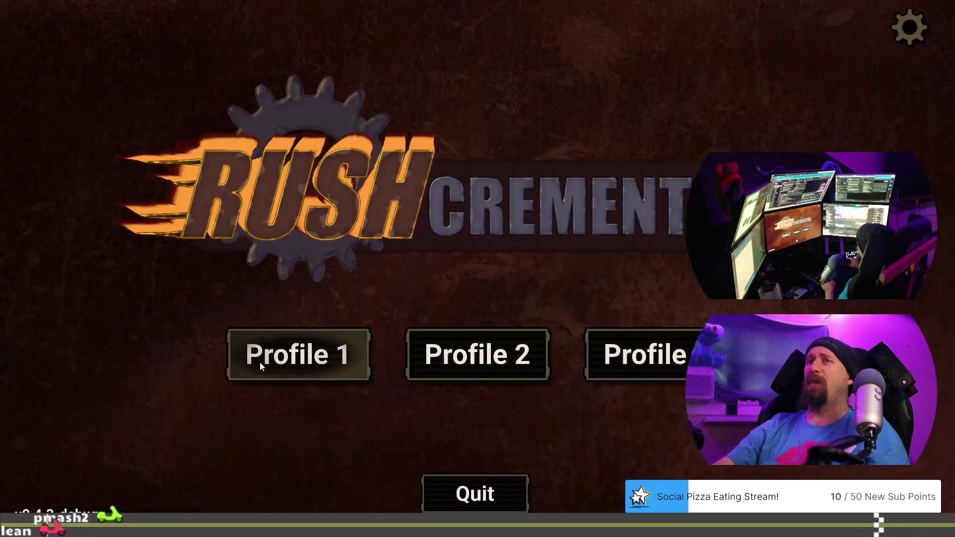
Step: Load the Profile 1 save and dig scrap until Quests Available appears at level 10
{"action": "left_click", "coordinate": [260, 363]}
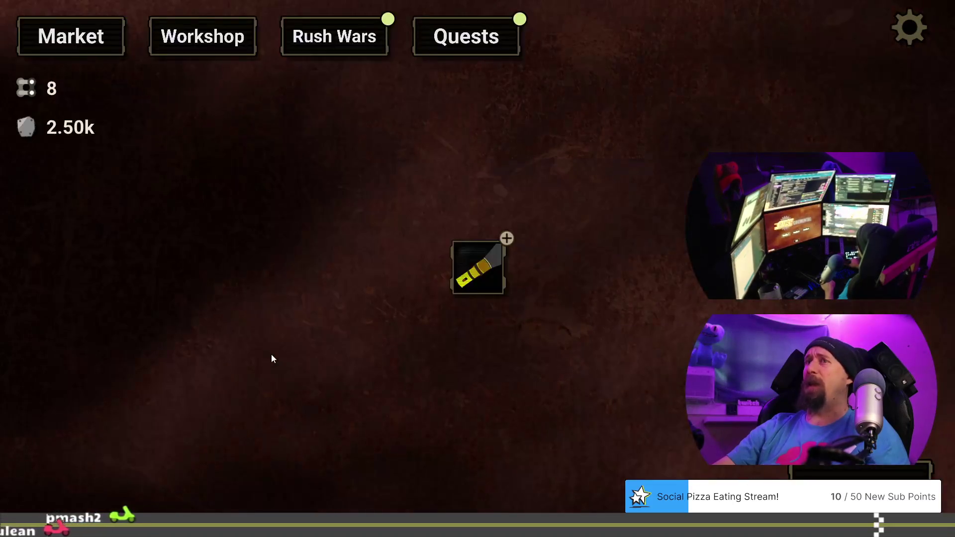
{"action": "left_click", "coordinate": [197, 42]}
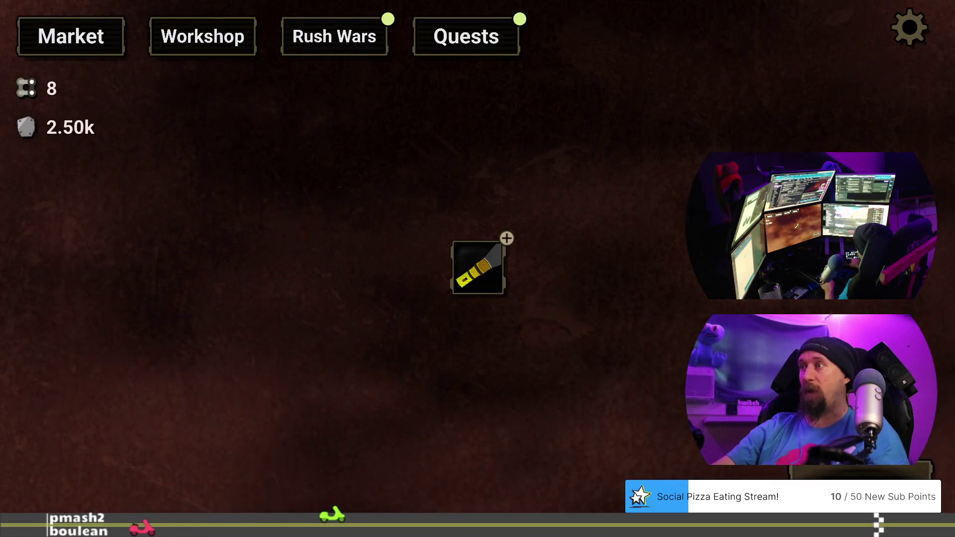
{"action": "left_click", "coordinate": [477, 356]}
{"action": "mouse_move", "coordinate": [589, 436]}
{"action": "left_mouse_down"}
{"action": "mouse_move", "coordinate": [474, 403]}
{"action": "mouse_move", "coordinate": [303, 226]}
{"action": "mouse_move", "coordinate": [473, 373]}
{"action": "mouse_move", "coordinate": [556, 300]}
{"action": "mouse_move", "coordinate": [240, 239]}
{"action": "mouse_move", "coordinate": [377, 456]}
{"action": "mouse_move", "coordinate": [498, 413]}
{"action": "mouse_move", "coordinate": [363, 236]}
{"action": "mouse_move", "coordinate": [269, 428]}
{"action": "mouse_move", "coordinate": [362, 408]}
{"action": "mouse_move", "coordinate": [595, 439]}
{"action": "mouse_move", "coordinate": [621, 279]}
{"action": "mouse_move", "coordinate": [367, 505]}
{"action": "mouse_move", "coordinate": [434, 458]}
{"action": "mouse_move", "coordinate": [388, 201]}
{"action": "mouse_move", "coordinate": [595, 216]}
{"action": "mouse_move", "coordinate": [619, 260]}
{"action": "mouse_move", "coordinate": [486, 285]}
{"action": "mouse_move", "coordinate": [532, 418]}
{"action": "left_mouse_up"}
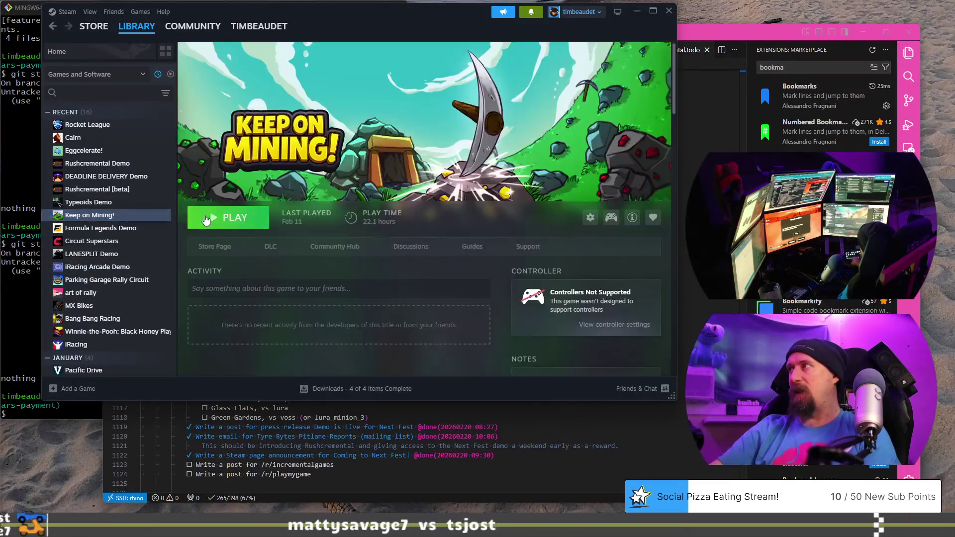
Step: Launch Keep on Mining! from the Steam library with its PLAY button
{"action": "left_click", "coordinate": [206, 219]}
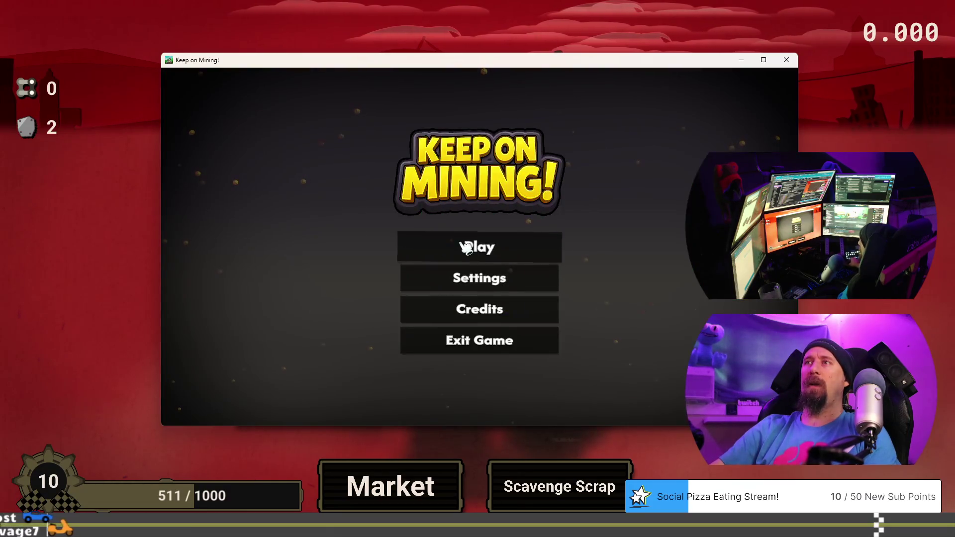
Step: Play two Keep on Mining! sessions, ending with 175 ores, 59 bars crafted and +495 XP
{"action": "left_click", "coordinate": [421, 244]}
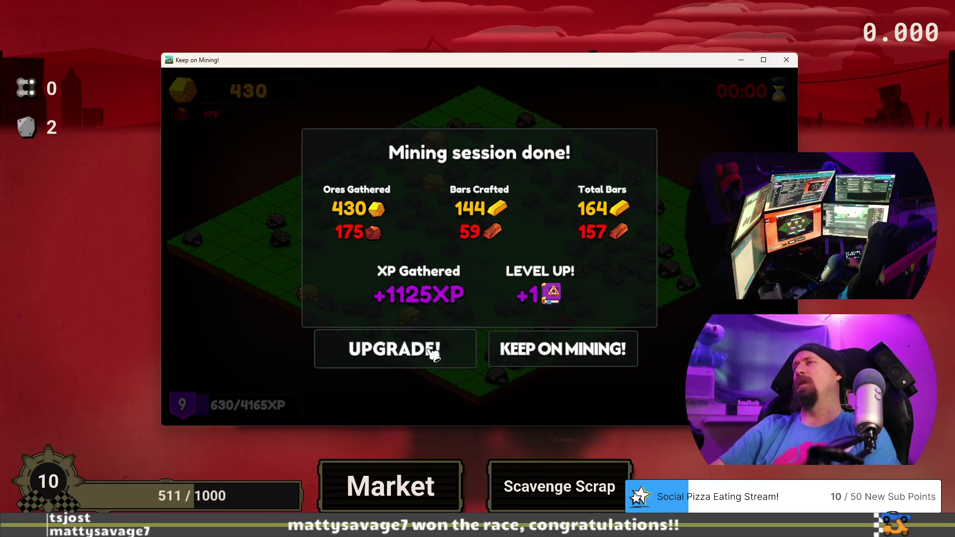
{"action": "left_click", "coordinate": [607, 354]}
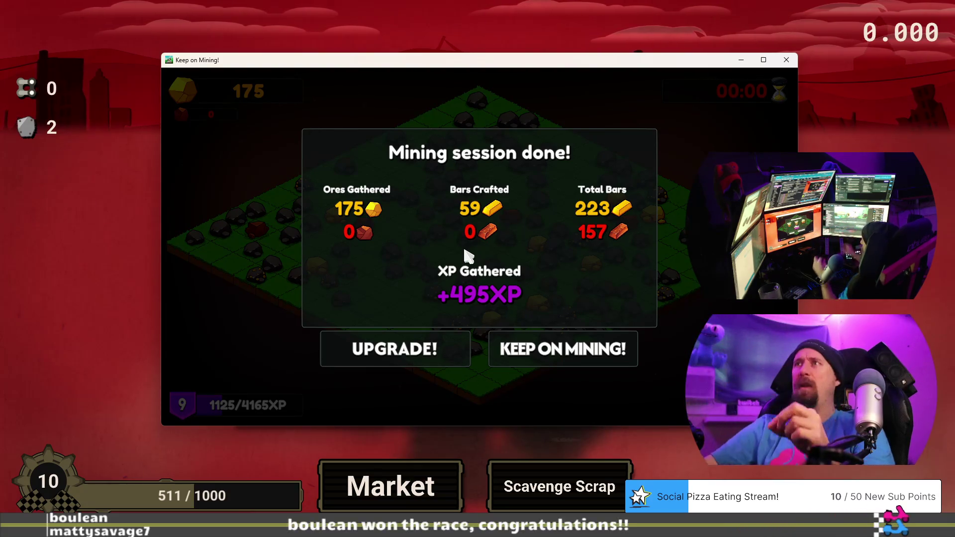
{"action": "left_click_drag", "start_coordinate": [715, 65], "coordinate": [738, 79]}
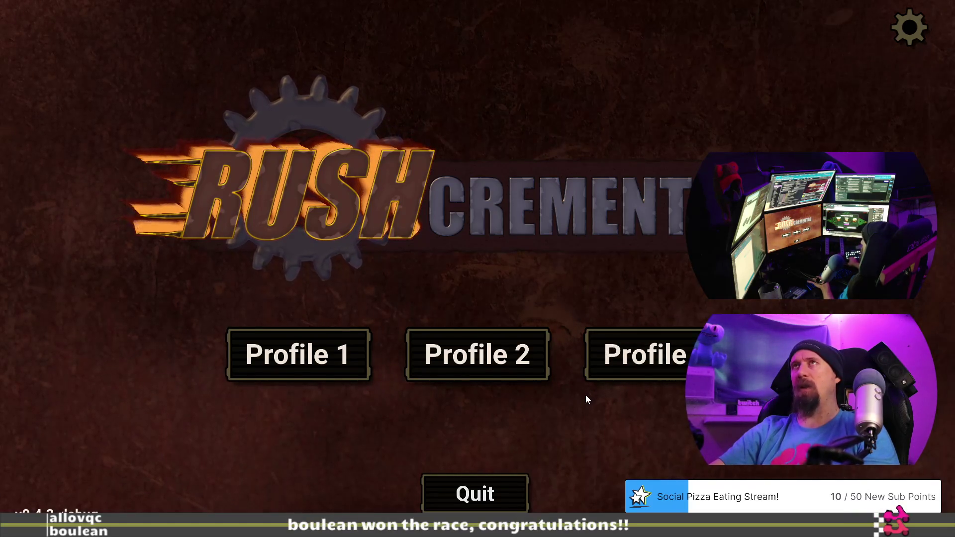
{"action": "key", "text": "alt+F4"}
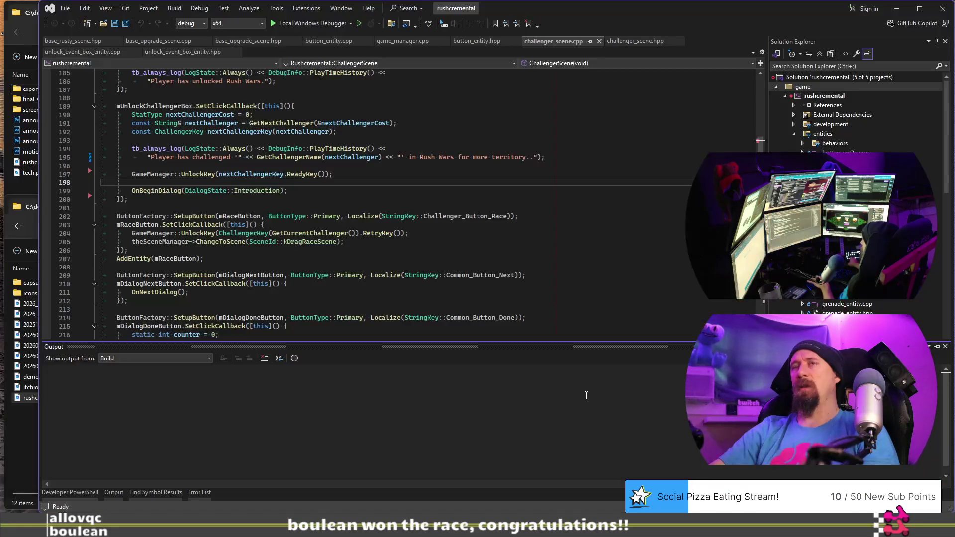
{"action": "left_click", "coordinate": [556, 264]}
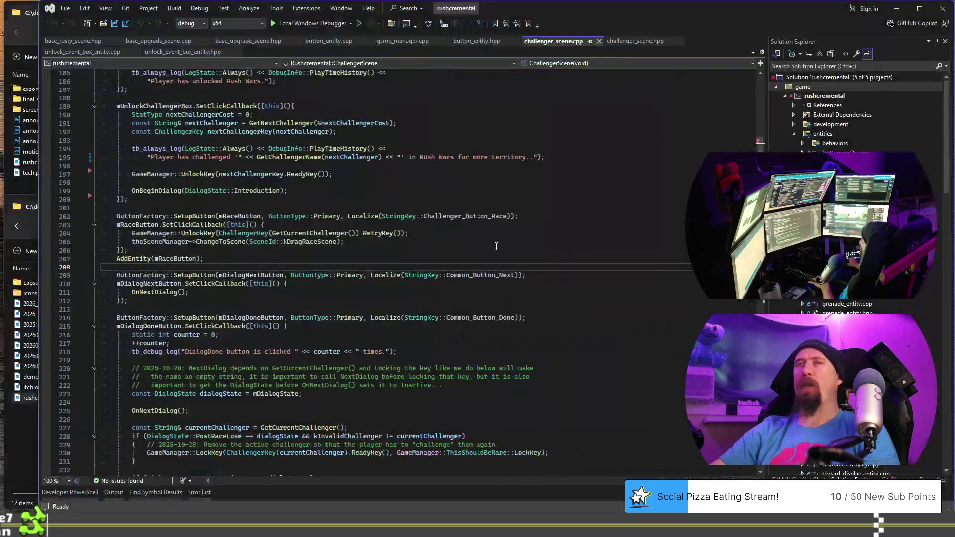
{"action": "left_click", "coordinate": [507, 250]}
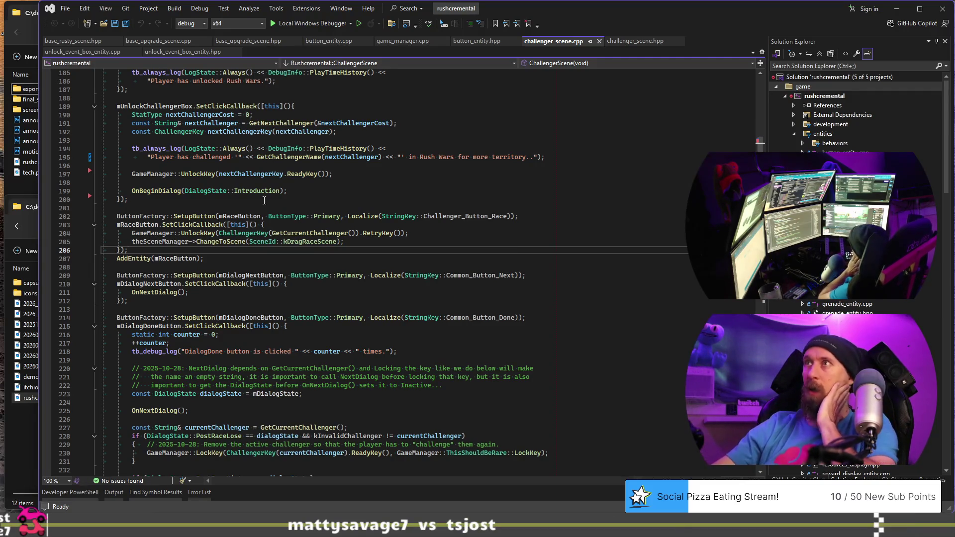
{"action": "left_click", "coordinate": [576, 200]}
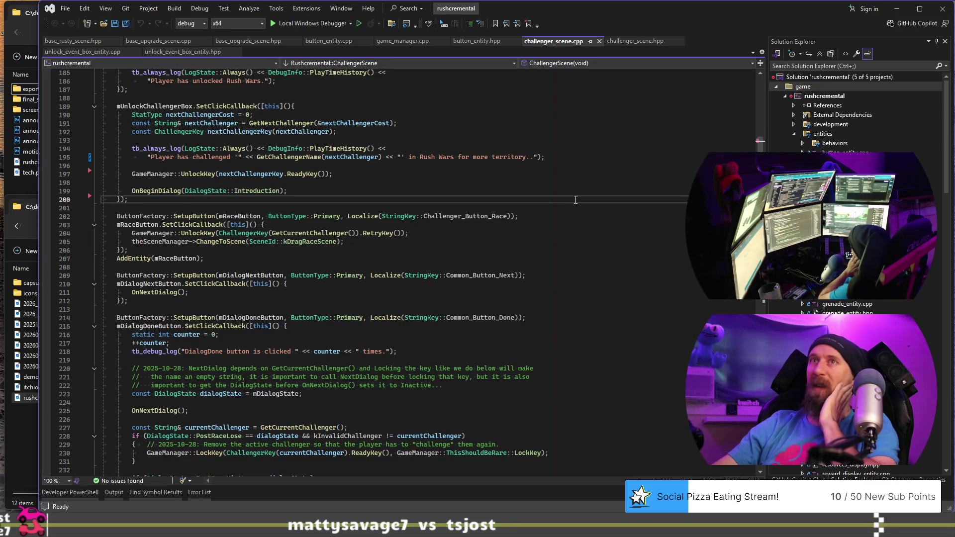
{"action": "left_click", "coordinate": [525, 183]}
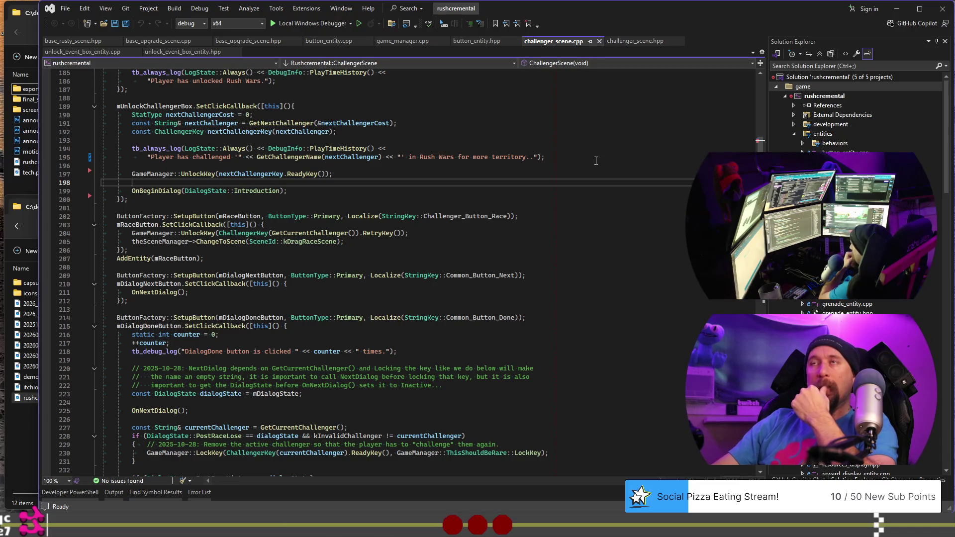
{"action": "left_click", "coordinate": [556, 214]}
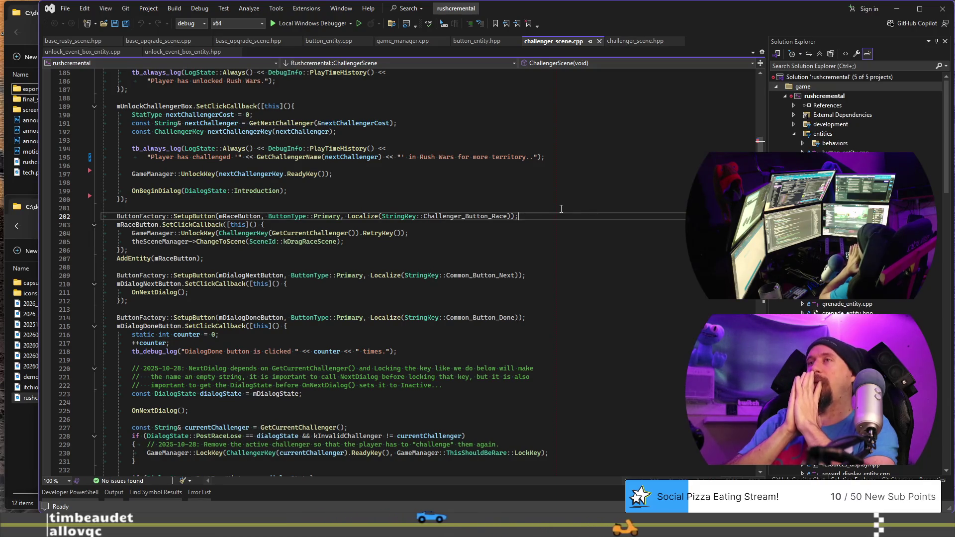
{"action": "left_click", "coordinate": [476, 209]}
{"action": "key", "text": "alt+Tab"}
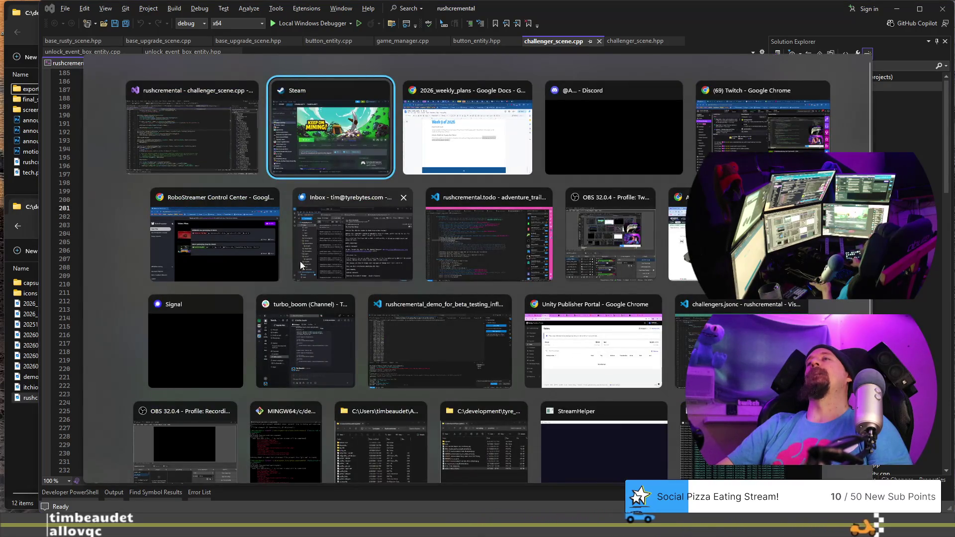
{"action": "left_click", "coordinate": [216, 151]}
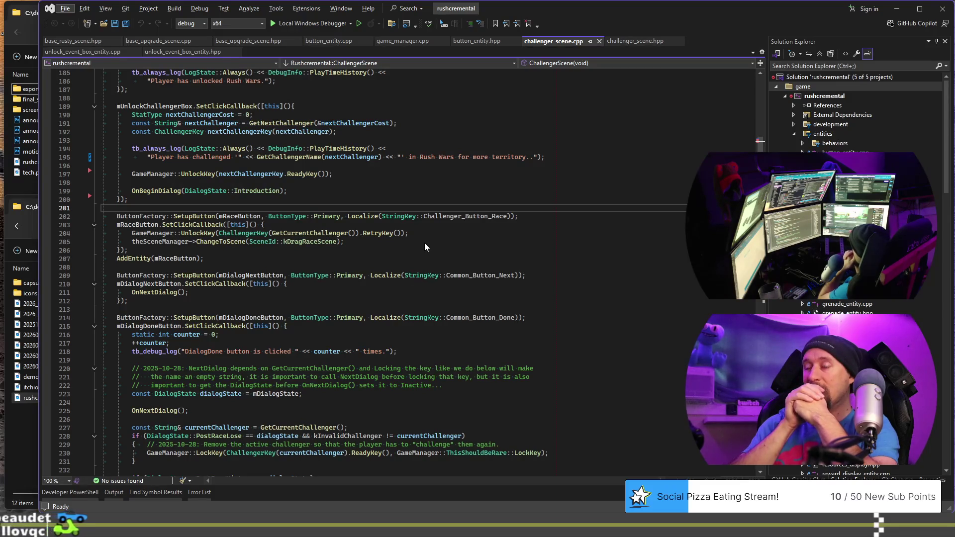
Step: Launch Adobe Photoshop by searching 'ps' from the Start menu
{"action": "key", "text": "super"}
{"action": "type", "text": "ps"}
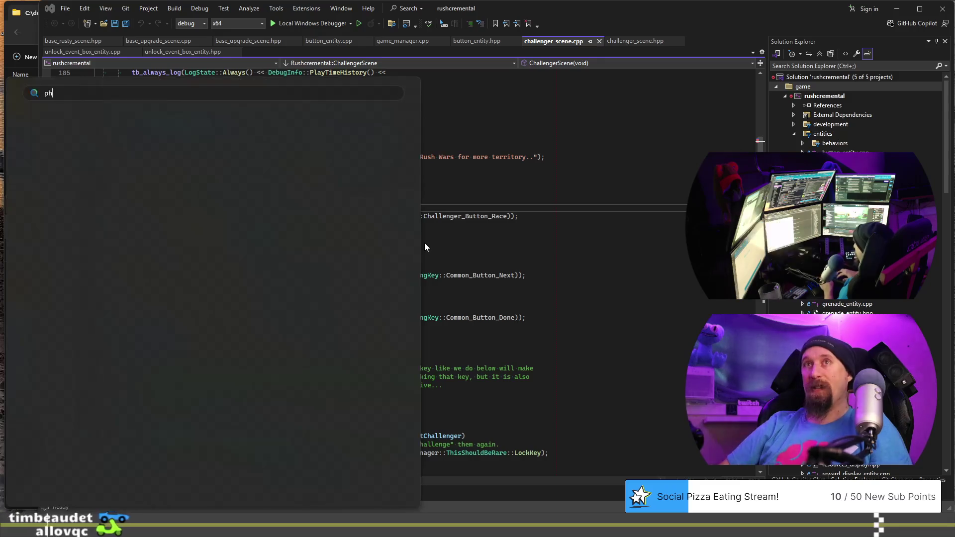
{"action": "key", "text": "Return"}
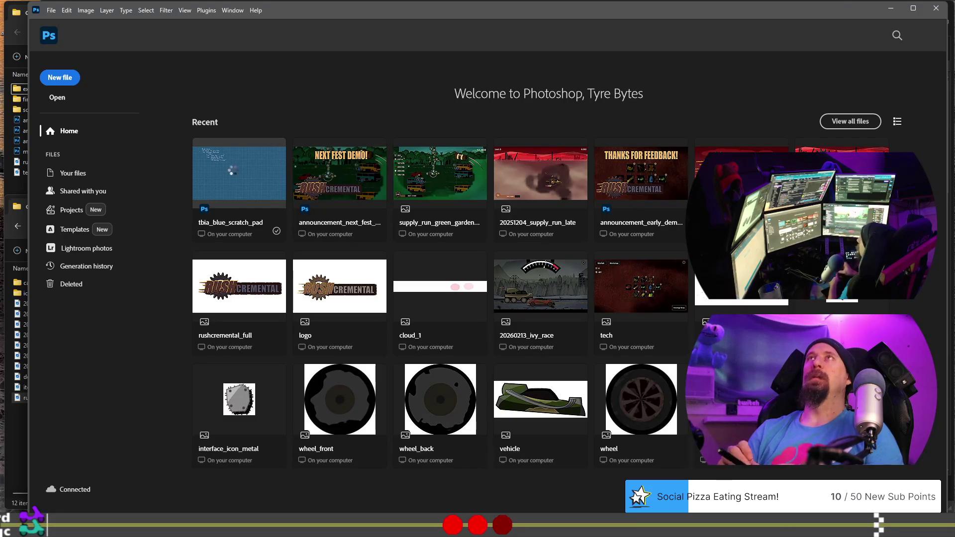
Step: Open tbia_blue_scratch_pad.psd from Photoshop's Recent files
{"action": "left_click", "coordinate": [238, 172]}
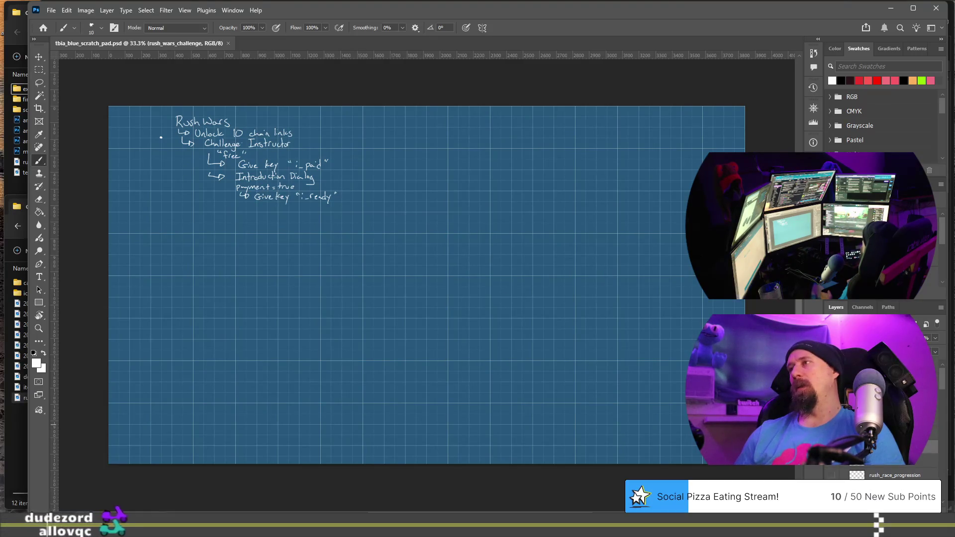
Step: Clear the old notes, add a blank layer, and view the canvas at 100% from its top-left
{"action": "key", "text": "Delete"}
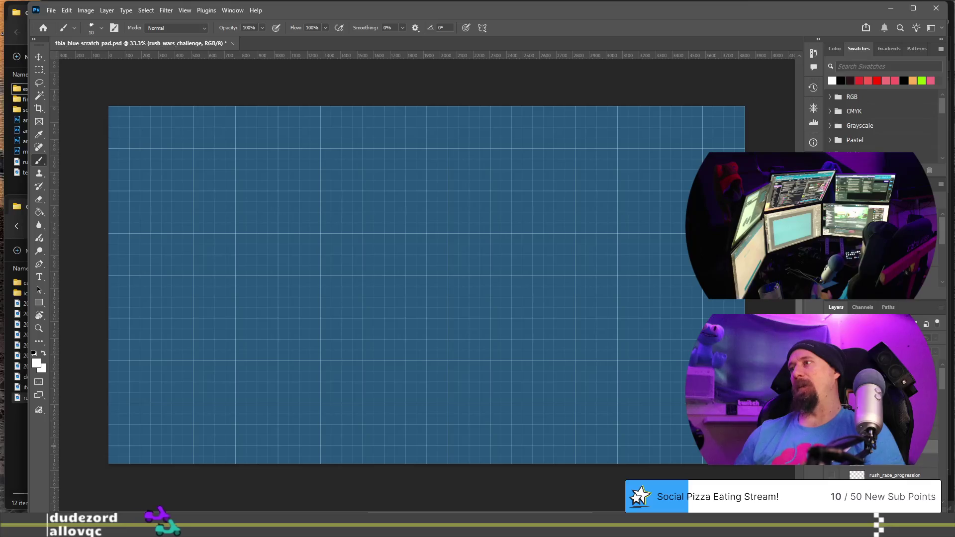
{"action": "key", "text": "ctrl+shift+alt+n"}
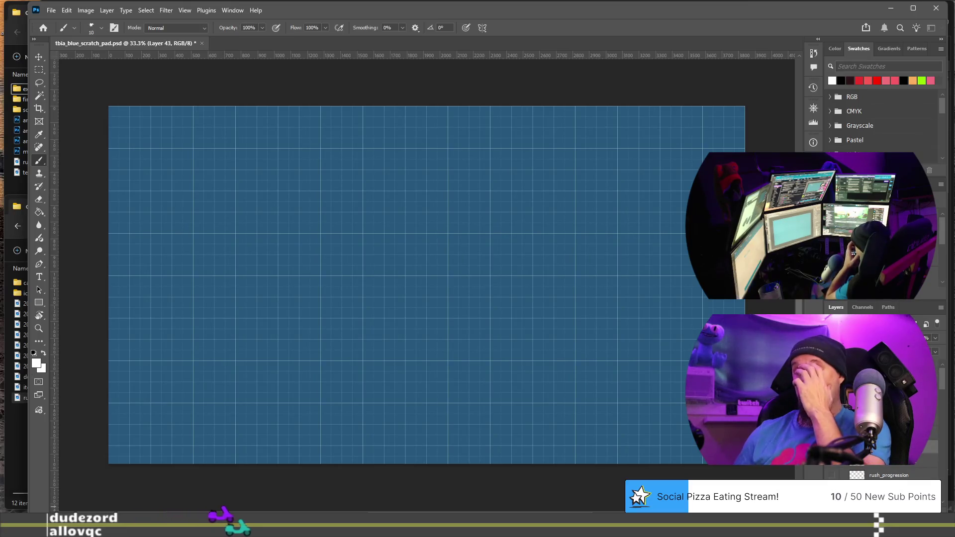
{"action": "key", "text": "ctrl+1"}
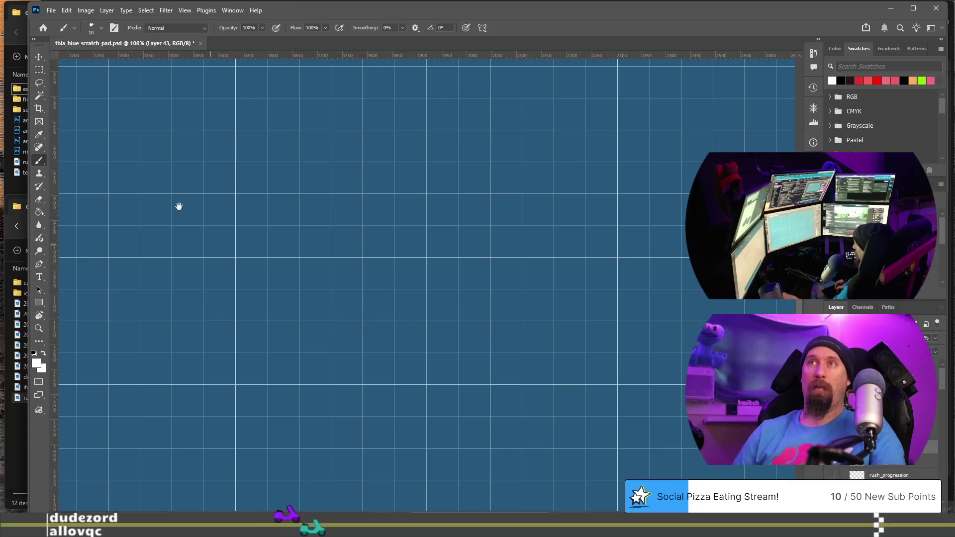
{"action": "mouse_move", "coordinate": [179, 206]}
{"action": "left_mouse_down"}
{"action": "mouse_move", "coordinate": [493, 348]}
{"action": "mouse_move", "coordinate": [561, 390]}
{"action": "mouse_move", "coordinate": [482, 307]}
{"action": "mouse_move", "coordinate": [570, 402]}
{"action": "mouse_move", "coordinate": [542, 330]}
{"action": "mouse_move", "coordinate": [557, 360]}
{"action": "left_mouse_up"}
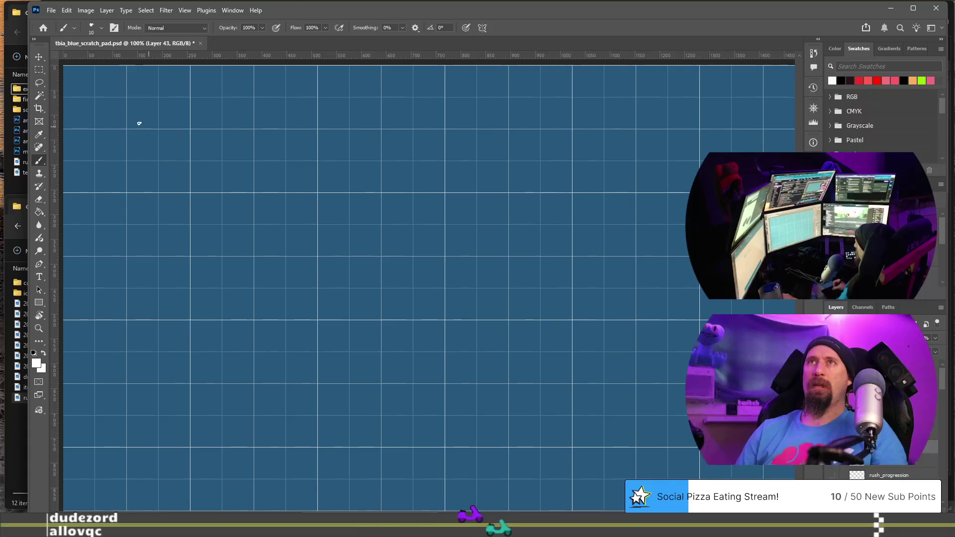
Step: Draw the first frame with a centre dot, labelled 't = 0 end game'
{"action": "left_click", "coordinate": [113, 112]}
{"action": "mouse_move", "coordinate": [128, 100]}
{"action": "left_mouse_down"}
{"action": "mouse_move", "coordinate": [128, 239]}
{"action": "mouse_move", "coordinate": [380, 246]}
{"action": "mouse_move", "coordinate": [380, 91]}
{"action": "mouse_move", "coordinate": [129, 88]}
{"action": "left_mouse_up"}
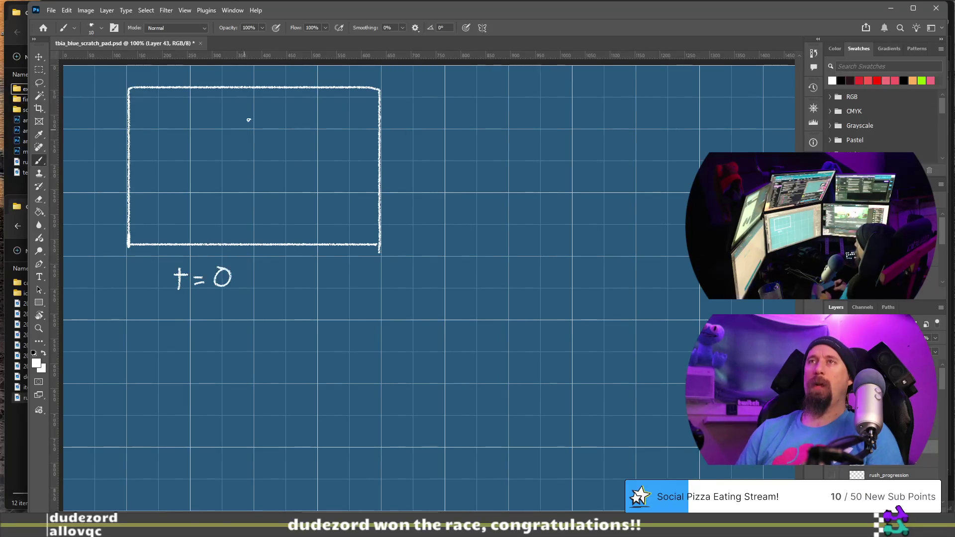
{"action": "left_click", "coordinate": [251, 158]}
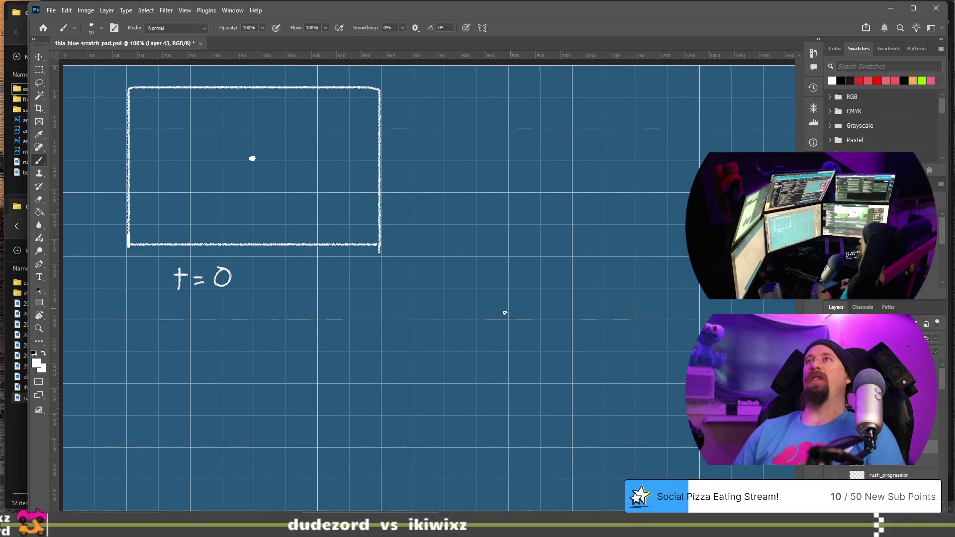
{"action": "mouse_move", "coordinate": [397, 320]}
{"action": "left_mouse_down"}
{"action": "mouse_move", "coordinate": [311, 314]}
{"action": "mouse_move", "coordinate": [371, 312]}
{"action": "left_mouse_up"}
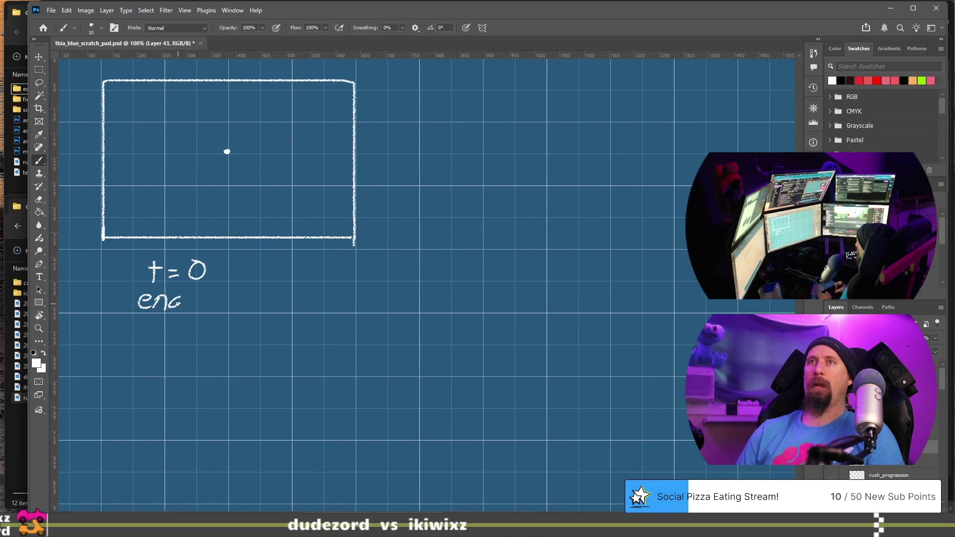
{"action": "left_click_drag", "start_coordinate": [207, 298], "coordinate": [208, 313]}
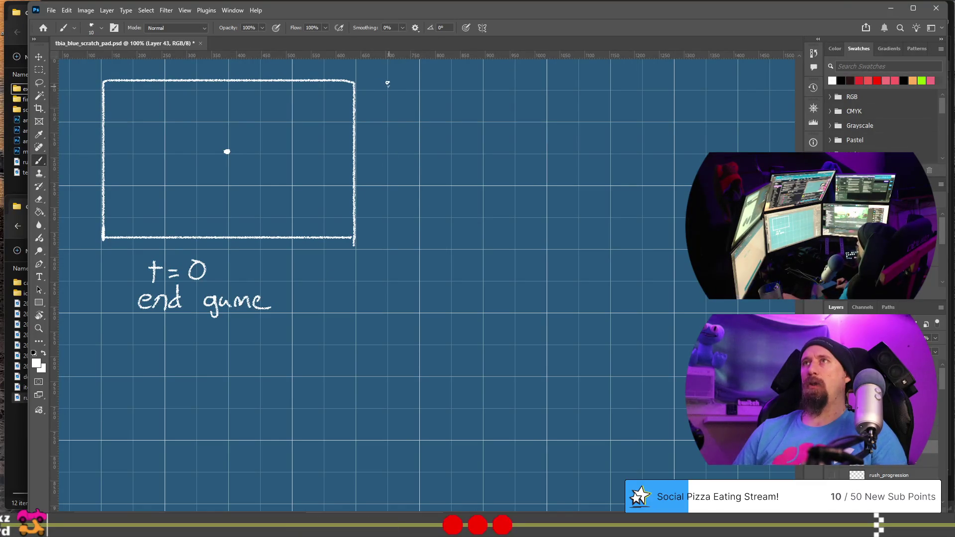
Step: Draw the second frame's outline, undoing the stray inner lines
{"action": "left_click_drag", "start_coordinate": [393, 219], "coordinate": [395, 236]}
{"action": "left_click_drag", "start_coordinate": [557, 233], "coordinate": [664, 237]}
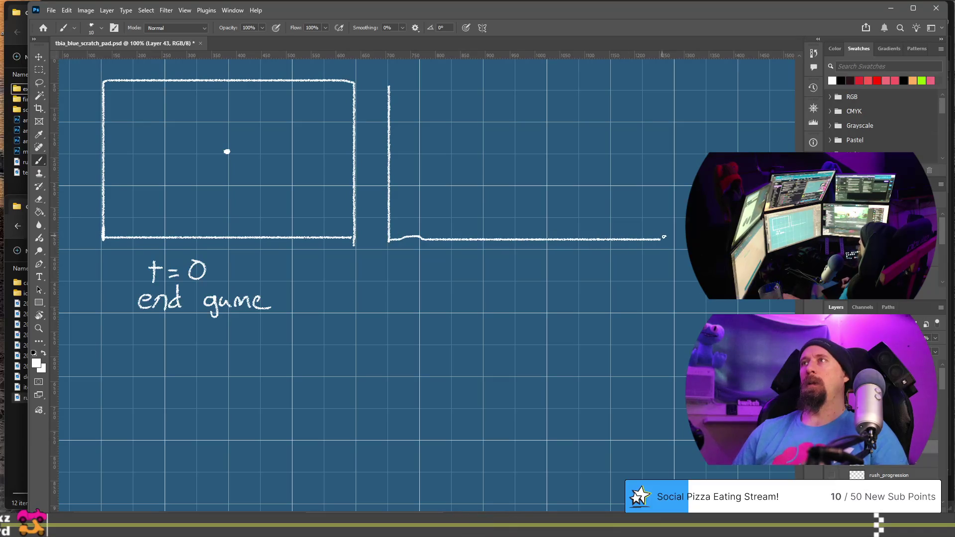
{"action": "left_click_drag", "start_coordinate": [657, 83], "coordinate": [390, 86]}
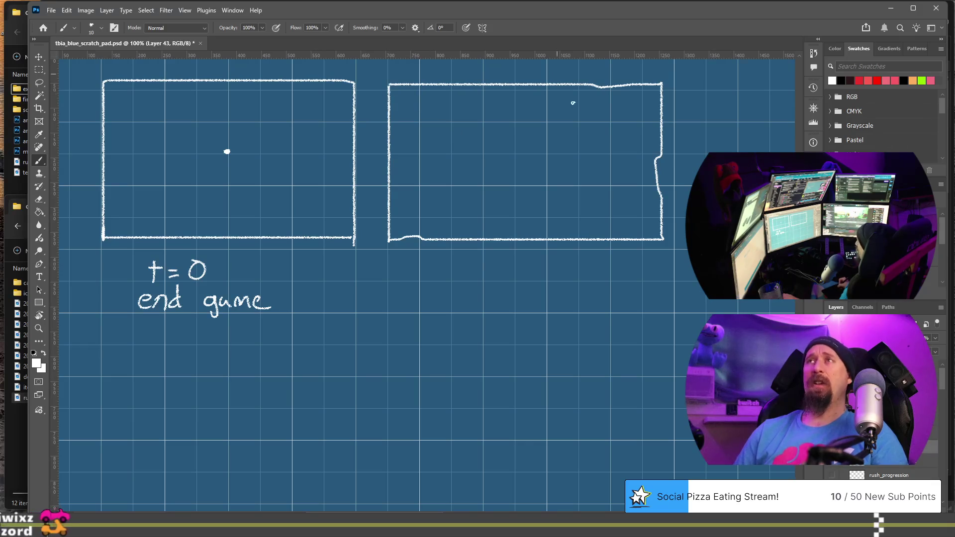
{"action": "left_click_drag", "start_coordinate": [431, 151], "coordinate": [608, 149]}
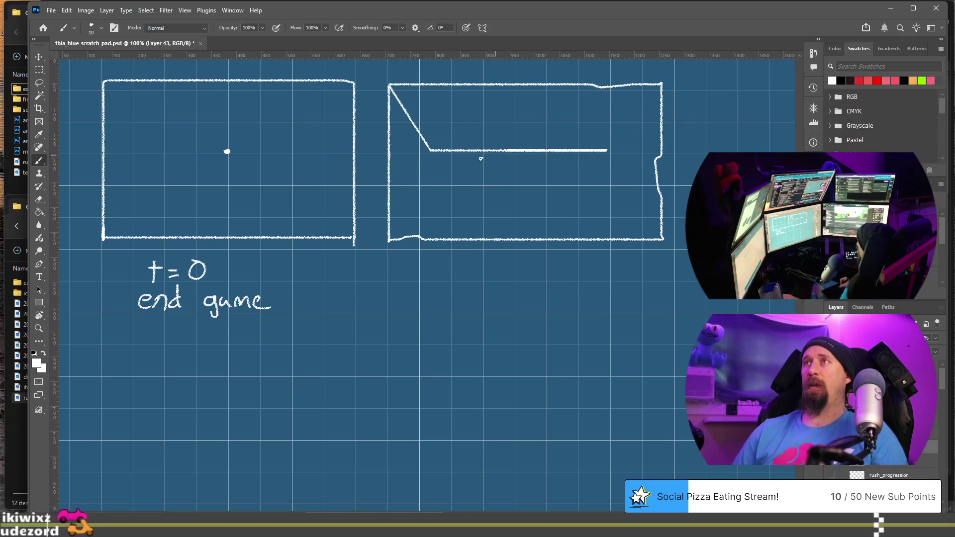
{"action": "key", "text": "ctrl+z"}
{"action": "left_click_drag", "start_coordinate": [431, 170], "coordinate": [599, 170]}
{"action": "key", "text": "ctrl+z"}
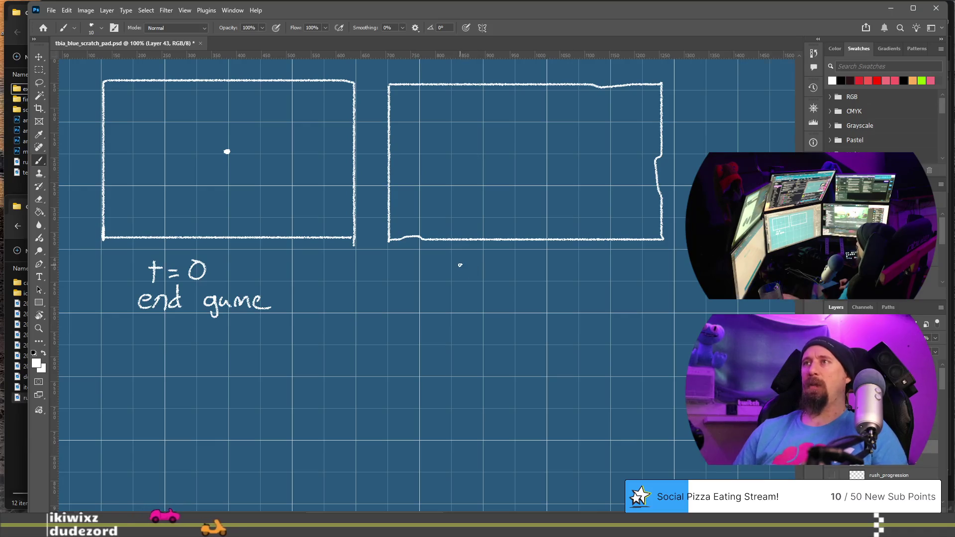
Step: Label the second frame 't = .3' and start its inner bar
{"action": "left_click_drag", "start_coordinate": [459, 258], "coordinate": [463, 279]}
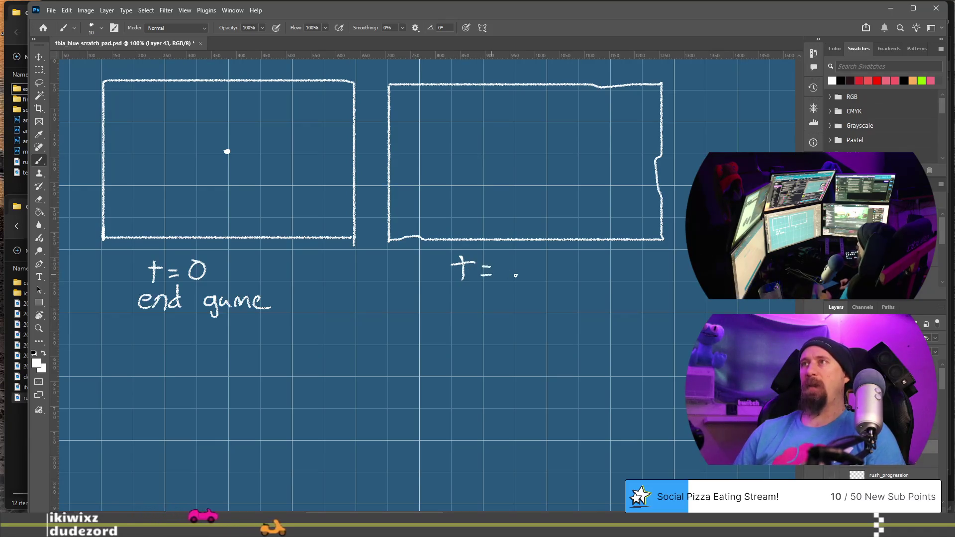
{"action": "left_click_drag", "start_coordinate": [531, 254], "coordinate": [529, 279]}
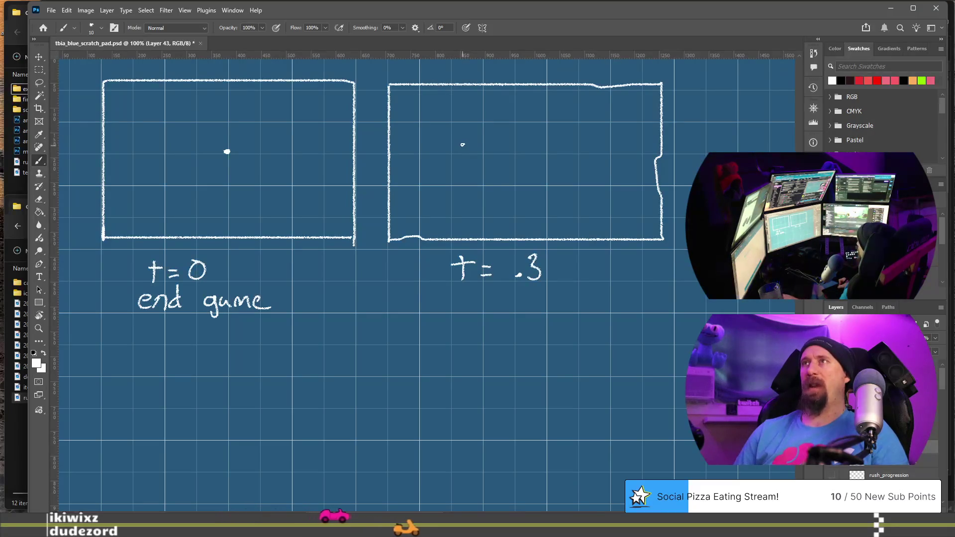
{"action": "mouse_move", "coordinate": [463, 144]}
{"action": "left_mouse_down"}
{"action": "mouse_move", "coordinate": [463, 161]}
{"action": "mouse_move", "coordinate": [505, 175]}
{"action": "mouse_move", "coordinate": [589, 172]}
{"action": "mouse_move", "coordinate": [593, 138]}
{"action": "mouse_move", "coordinate": [472, 140]}
{"action": "left_mouse_up"}
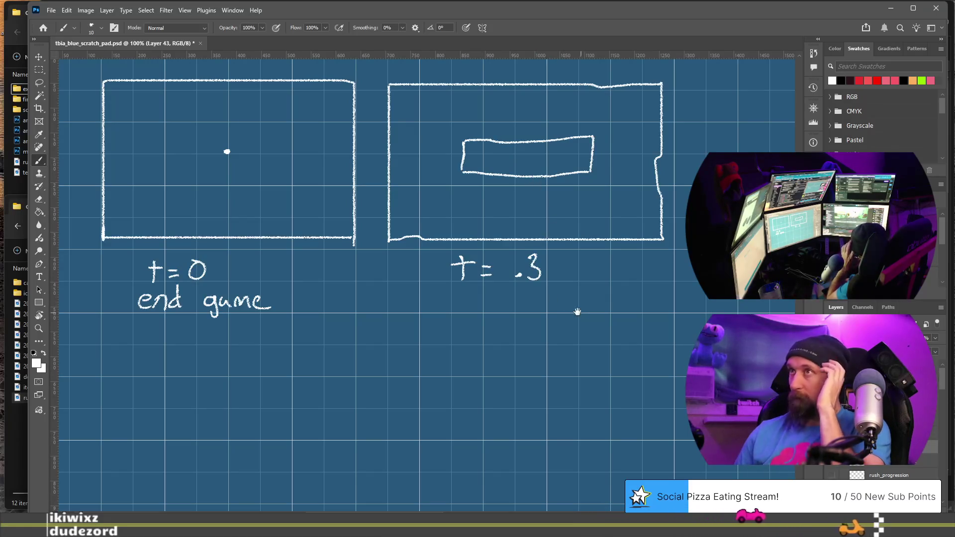
{"action": "mouse_move", "coordinate": [577, 312]}
{"action": "left_mouse_down"}
{"action": "mouse_move", "coordinate": [384, 313]}
{"action": "mouse_move", "coordinate": [405, 305]}
{"action": "left_mouse_up"}
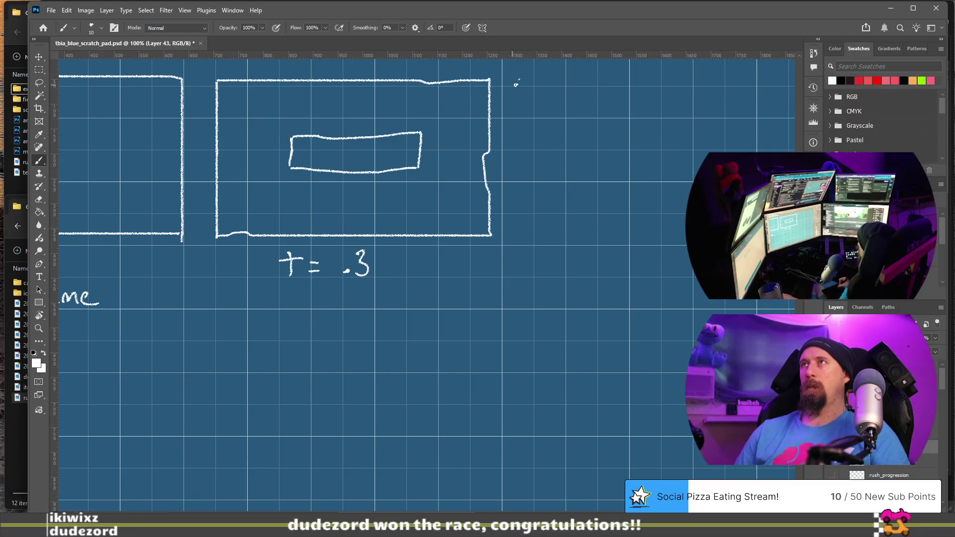
Step: Draw a third frame to the right and label it 't = 1,9'
{"action": "left_click_drag", "start_coordinate": [522, 240], "coordinate": [541, 236]}
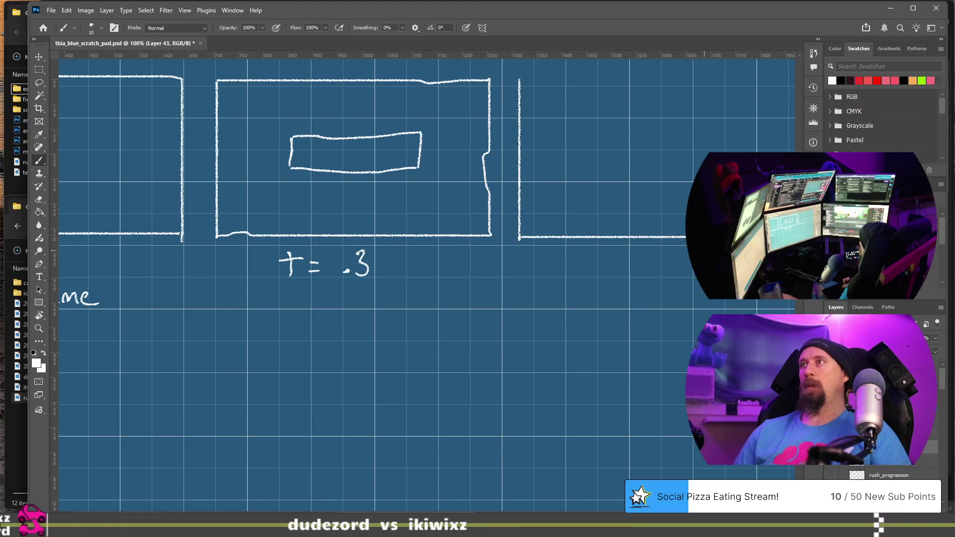
{"action": "scroll", "coordinate": [423, 281], "scroll_direction": "right", "scroll_amount": 1}
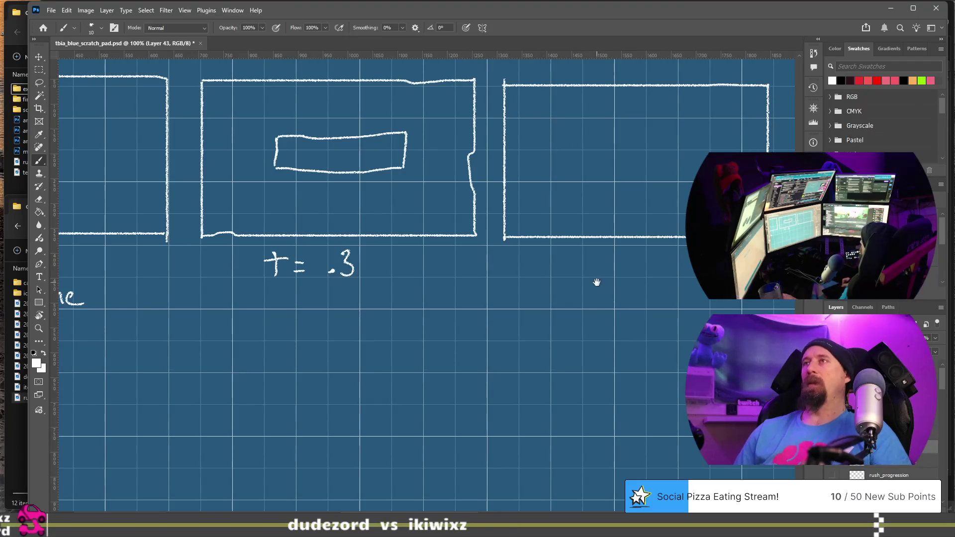
{"action": "left_click_drag", "start_coordinate": [597, 282], "coordinate": [480, 280]}
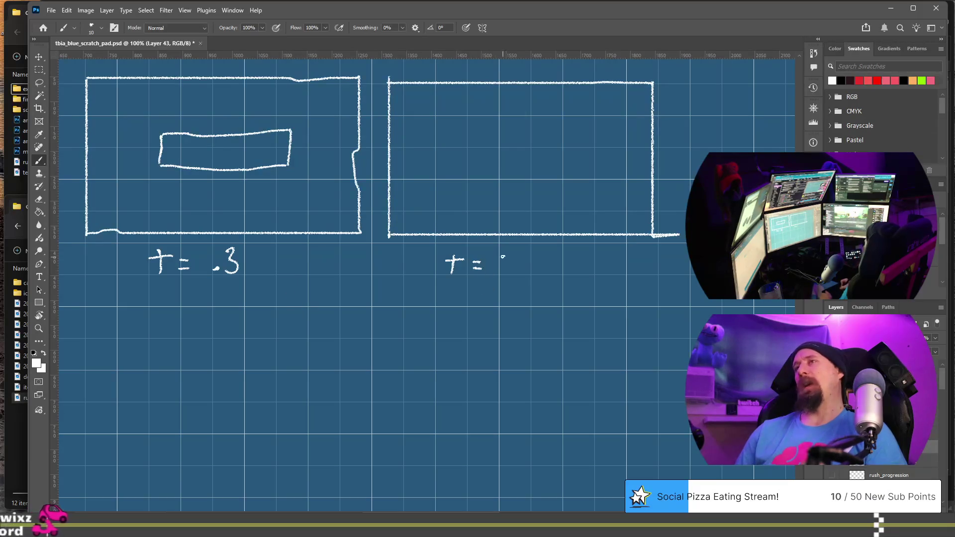
{"action": "mouse_move", "coordinate": [508, 253]}
{"action": "left_mouse_down"}
{"action": "mouse_move", "coordinate": [510, 267]}
{"action": "mouse_move", "coordinate": [531, 271]}
{"action": "left_mouse_up"}
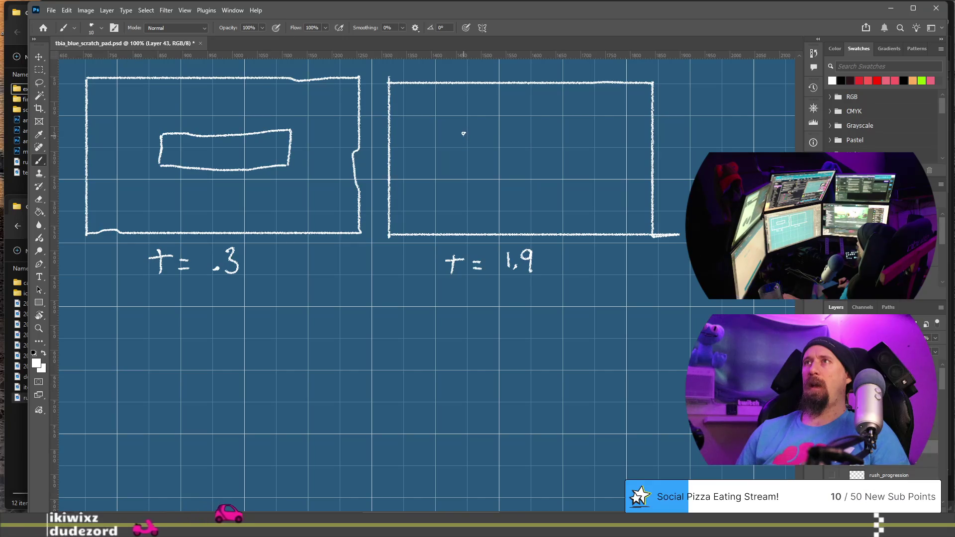
Step: Add a bracket-ended inner bar titled 'Big Squisher', and cap the .3 bar's ends too
{"action": "mouse_move", "coordinate": [464, 133]}
{"action": "left_mouse_down"}
{"action": "mouse_move", "coordinate": [465, 160]}
{"action": "mouse_move", "coordinate": [597, 158]}
{"action": "mouse_move", "coordinate": [598, 125]}
{"action": "mouse_move", "coordinate": [458, 129]}
{"action": "mouse_move", "coordinate": [458, 161]}
{"action": "left_mouse_up"}
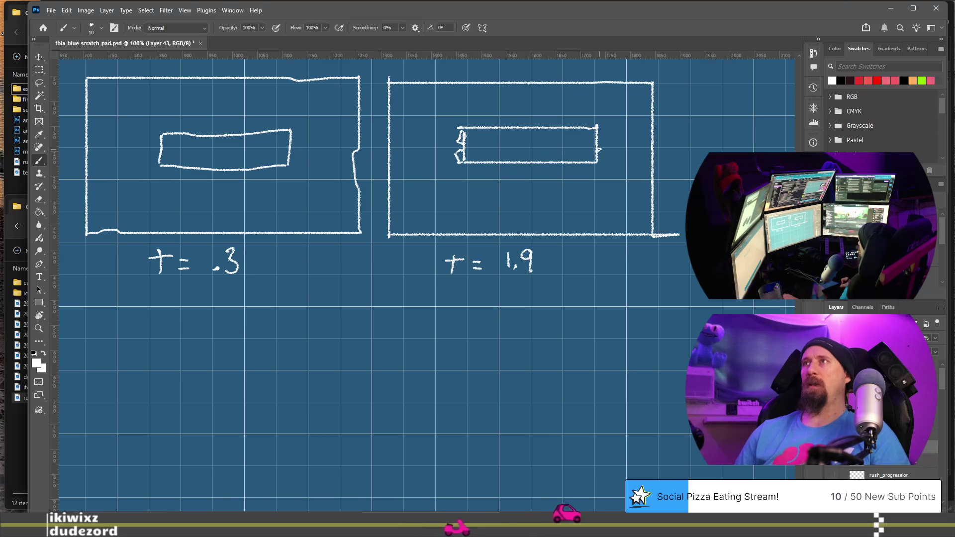
{"action": "mouse_move", "coordinate": [597, 132]}
{"action": "left_mouse_down"}
{"action": "mouse_move", "coordinate": [597, 161]}
{"action": "mouse_move", "coordinate": [599, 136]}
{"action": "left_mouse_up"}
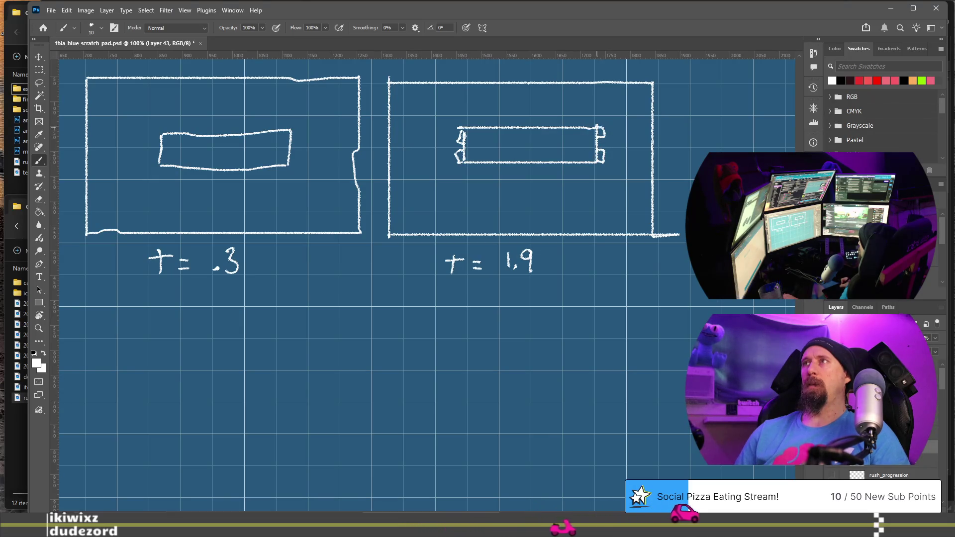
{"action": "left_click_drag", "start_coordinate": [291, 131], "coordinate": [292, 162]}
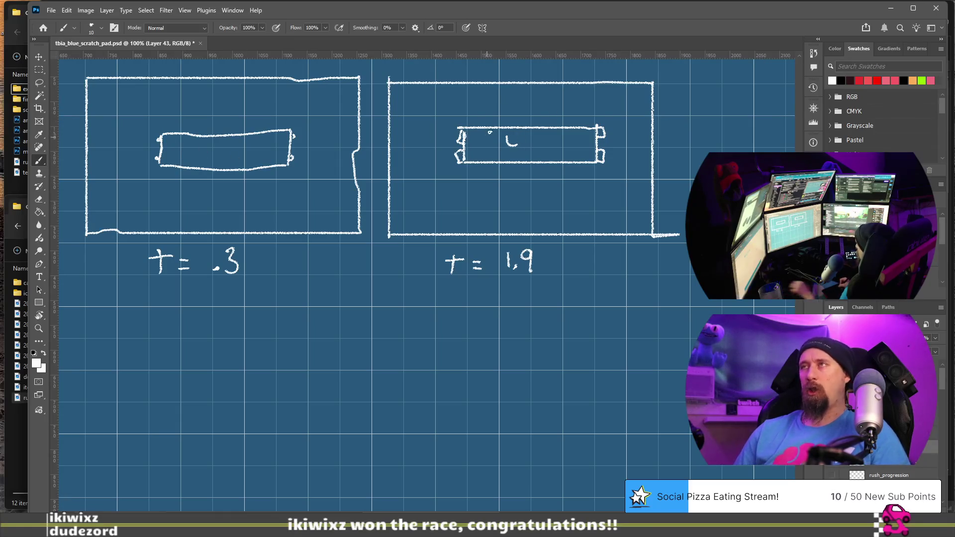
{"action": "left_click_drag", "start_coordinate": [487, 135], "coordinate": [495, 139]}
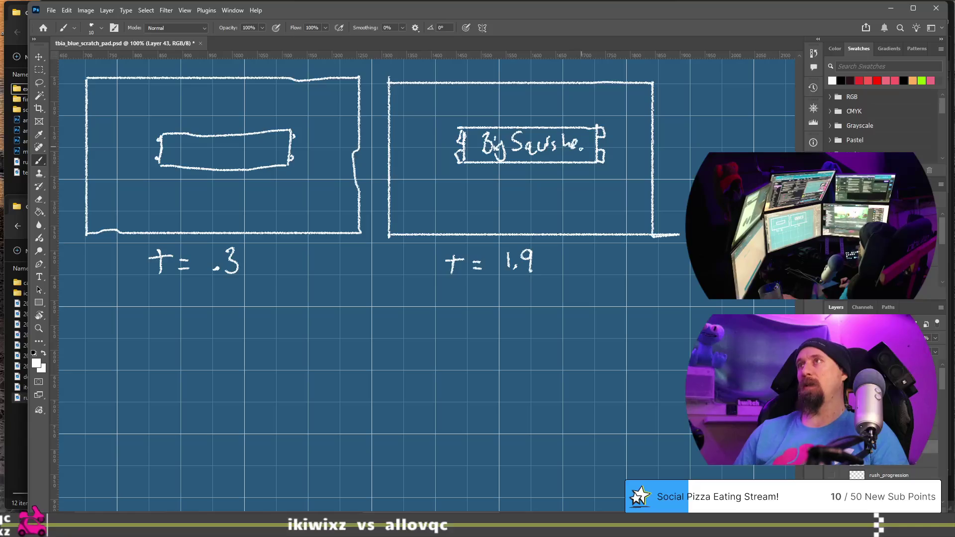
{"action": "left_click_drag", "start_coordinate": [622, 299], "coordinate": [415, 306]}
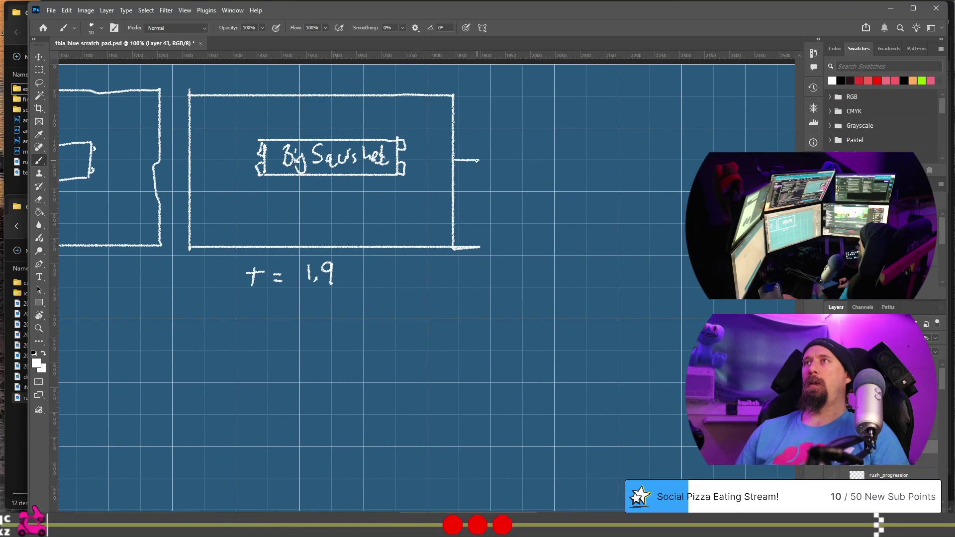
Step: Draw the fourth frame's outline with its top edge, erasing the stray stub by the middle panel
{"action": "mouse_move", "coordinate": [492, 95]}
{"action": "left_mouse_down"}
{"action": "mouse_move", "coordinate": [491, 249]}
{"action": "mouse_move", "coordinate": [697, 253]}
{"action": "left_mouse_up"}
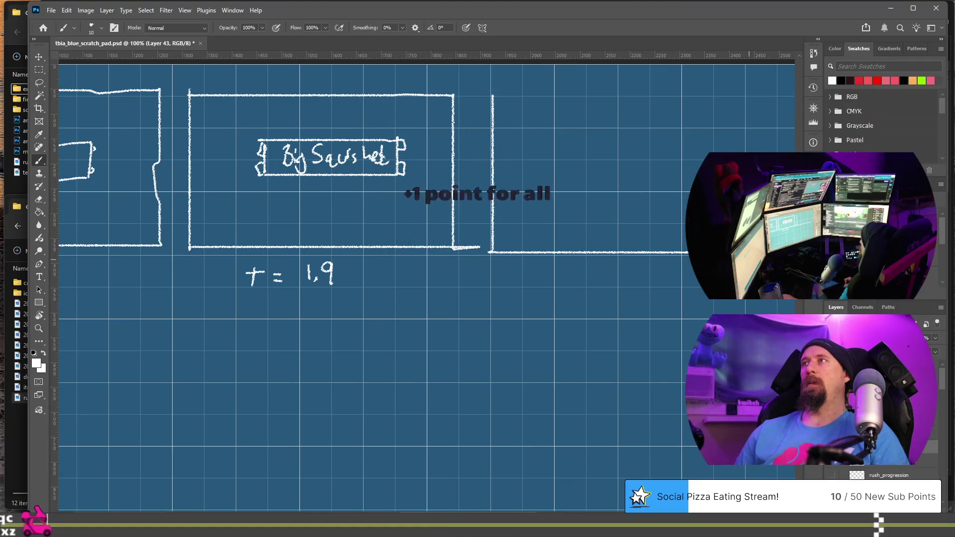
{"action": "left_click_drag", "start_coordinate": [748, 94], "coordinate": [501, 94]}
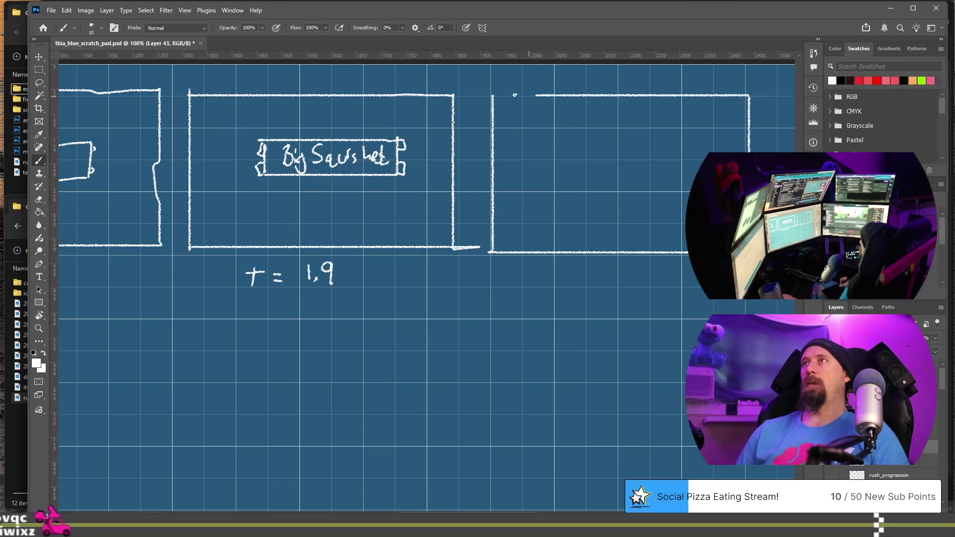
{"action": "key", "text": "e"}
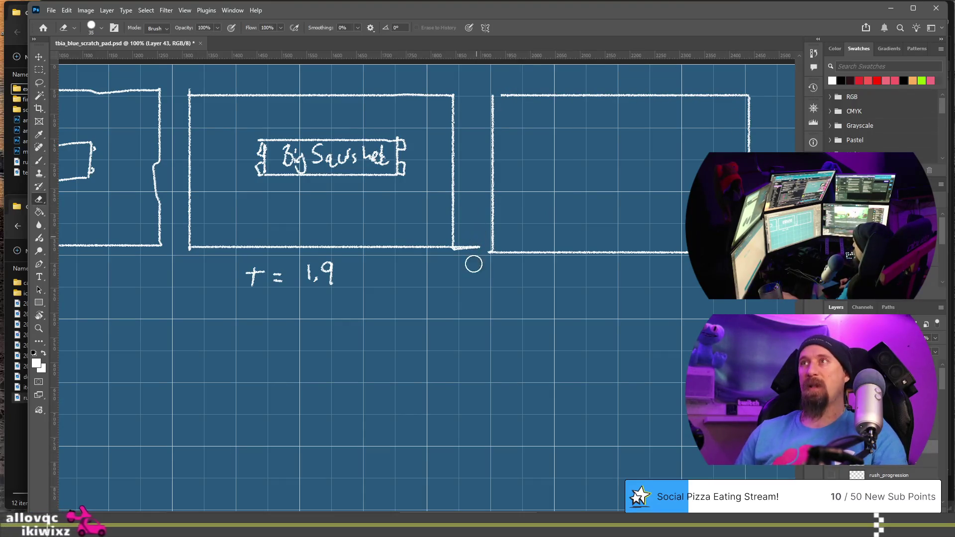
{"action": "mouse_move", "coordinate": [473, 262]}
{"action": "left_mouse_down"}
{"action": "mouse_move", "coordinate": [461, 252]}
{"action": "mouse_move", "coordinate": [477, 245]}
{"action": "left_mouse_up"}
{"action": "key", "text": "b"}
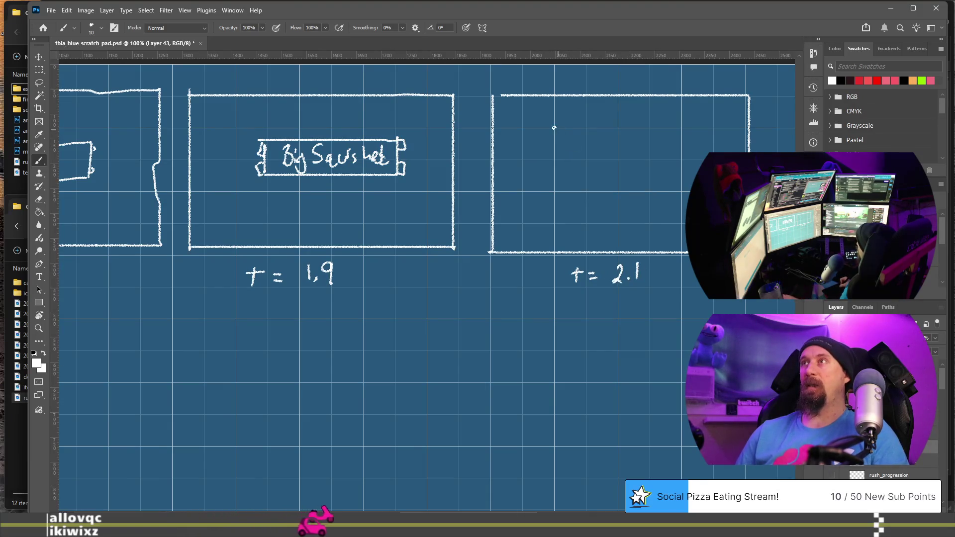
Step: Draw a large inner rectangle inside the 't = 2.1' frame
{"action": "mouse_move", "coordinate": [557, 117]}
{"action": "left_mouse_down"}
{"action": "mouse_move", "coordinate": [558, 244]}
{"action": "mouse_move", "coordinate": [689, 244]}
{"action": "left_mouse_up"}
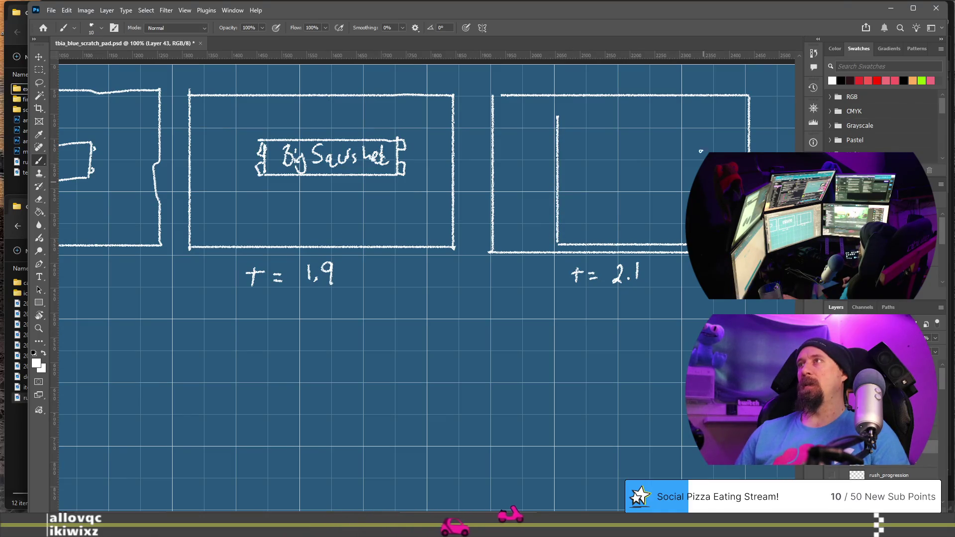
{"action": "mouse_move", "coordinate": [701, 151]}
{"action": "left_mouse_down"}
{"action": "mouse_move", "coordinate": [706, 117]}
{"action": "mouse_move", "coordinate": [556, 116]}
{"action": "left_mouse_up"}
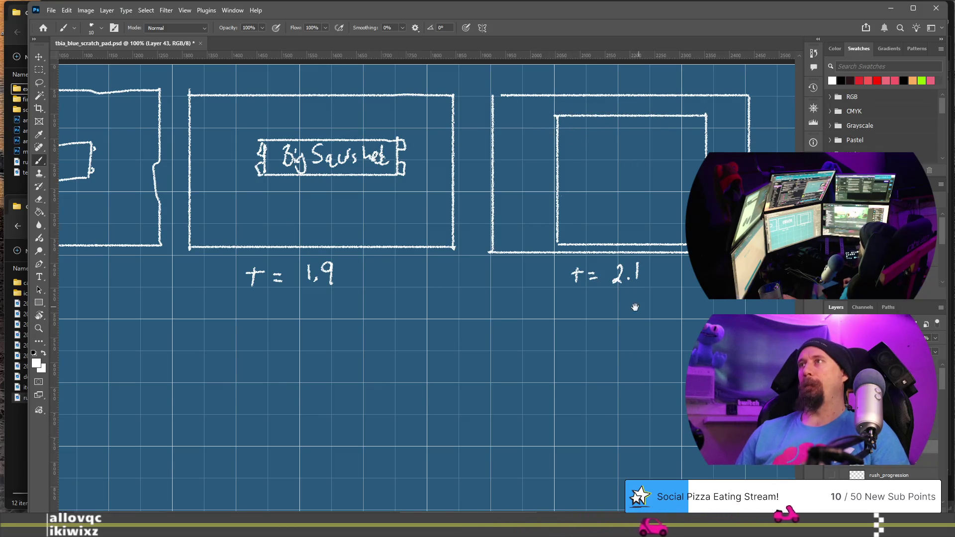
{"action": "left_click_drag", "start_coordinate": [635, 307], "coordinate": [367, 306]}
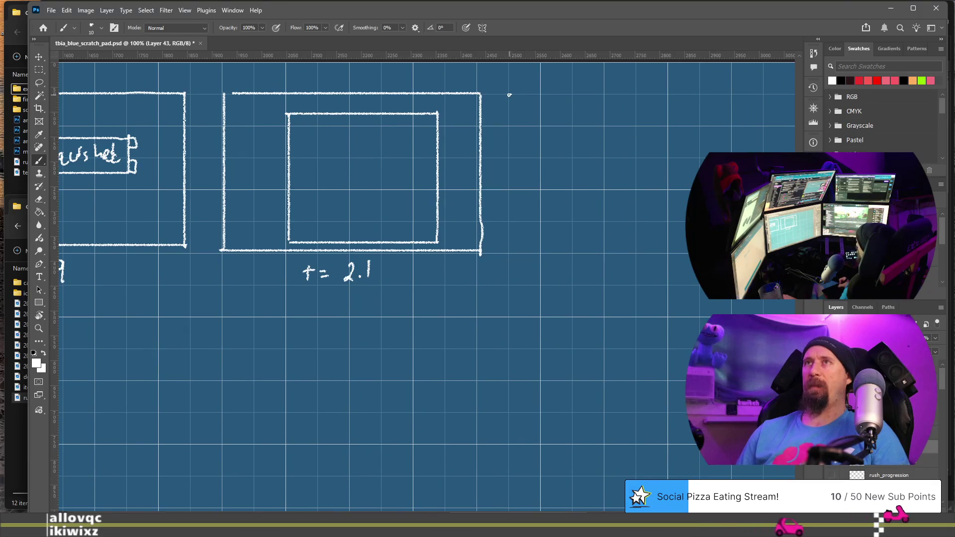
Step: Brush the outline of a new panel right of the t = 2.1 panel, undoing a stray diagonal
{"action": "left_click_drag", "start_coordinate": [510, 95], "coordinate": [510, 254]}
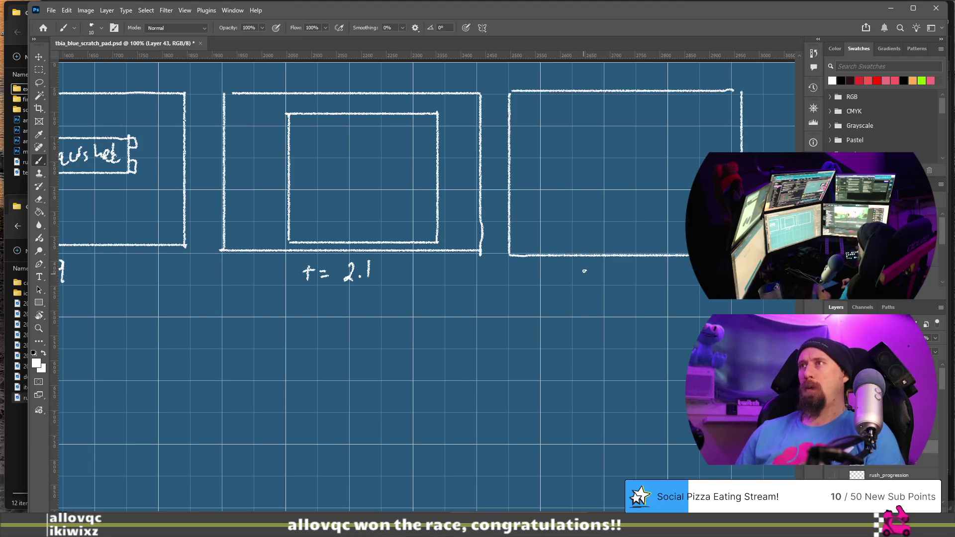
{"action": "left_click", "coordinate": [575, 274]}
{"action": "left_click_drag", "start_coordinate": [582, 267], "coordinate": [581, 280]}
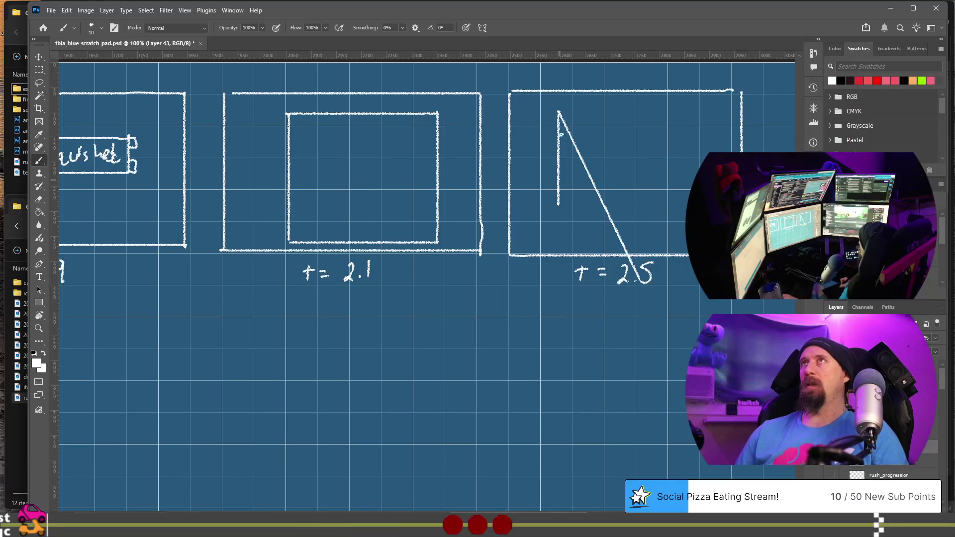
{"action": "key", "text": "ctrl+z"}
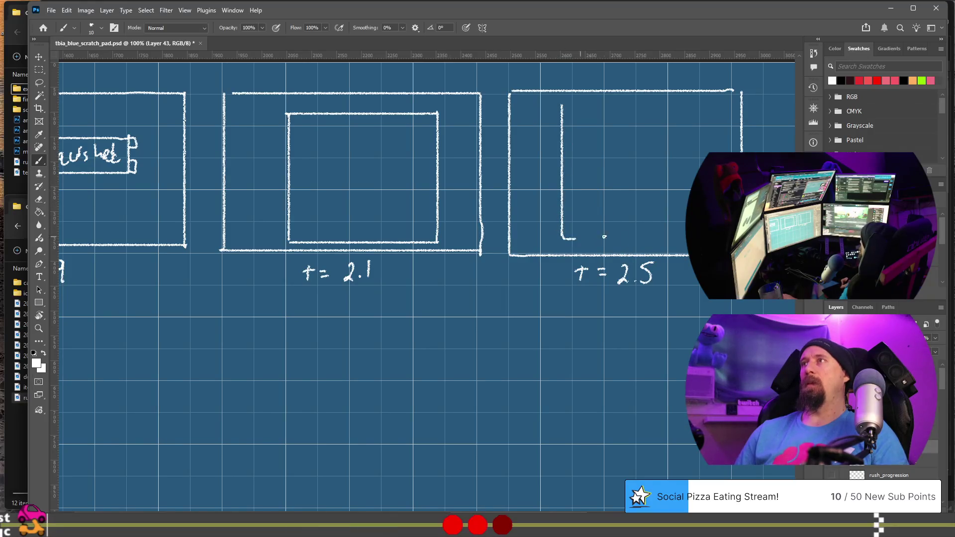
Step: Sketch an inner box with a heading and three rows of text lines inside the t = 2.5 panel
{"action": "left_click_drag", "start_coordinate": [699, 121], "coordinate": [699, 105]}
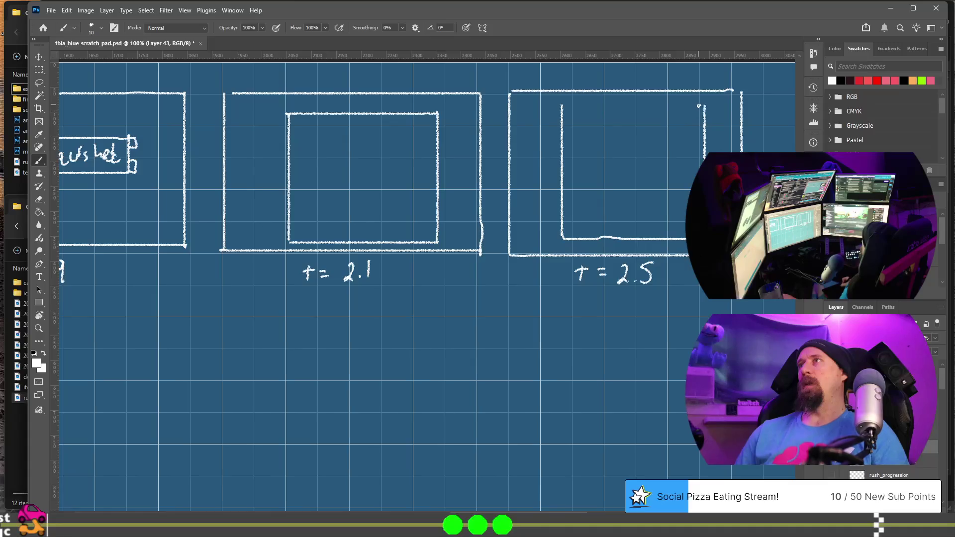
{"action": "left_click_drag", "start_coordinate": [592, 108], "coordinate": [563, 103]}
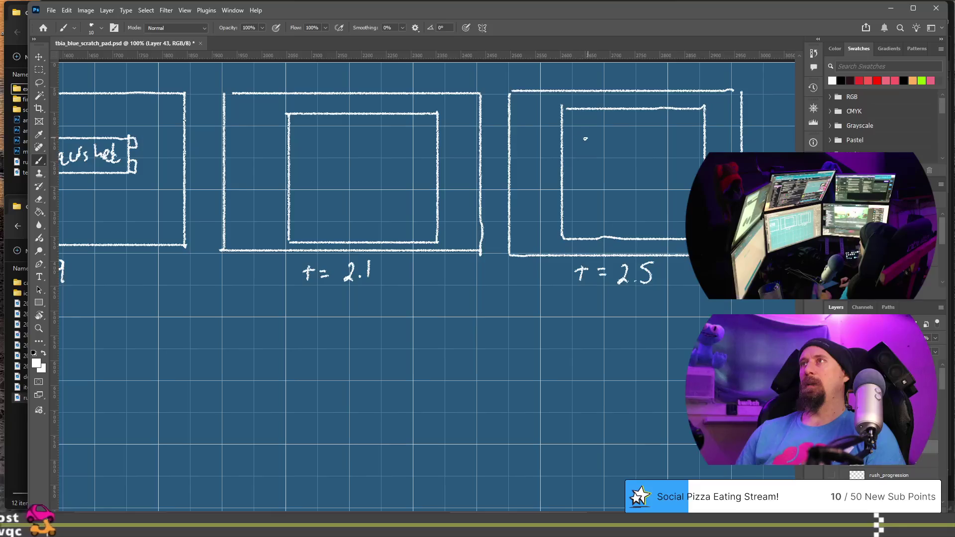
{"action": "mouse_move", "coordinate": [573, 129]}
{"action": "left_mouse_down"}
{"action": "mouse_move", "coordinate": [667, 120]}
{"action": "mouse_move", "coordinate": [649, 144]}
{"action": "left_mouse_up"}
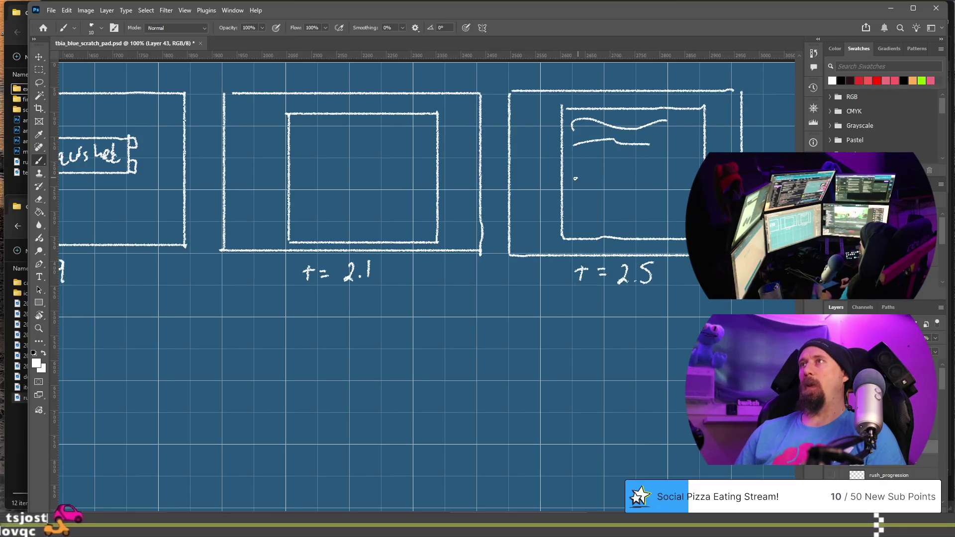
{"action": "left_click_drag", "start_coordinate": [575, 174], "coordinate": [666, 172]}
{"action": "left_click_drag", "start_coordinate": [577, 193], "coordinate": [661, 192]}
{"action": "left_click_drag", "start_coordinate": [590, 210], "coordinate": [669, 201]}
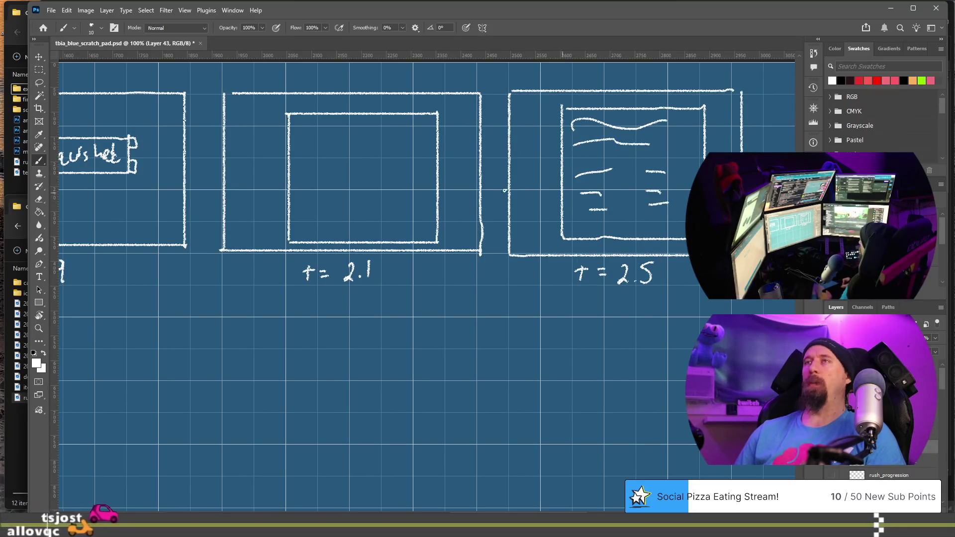
{"action": "left_click_drag", "start_coordinate": [380, 313], "coordinate": [560, 319]}
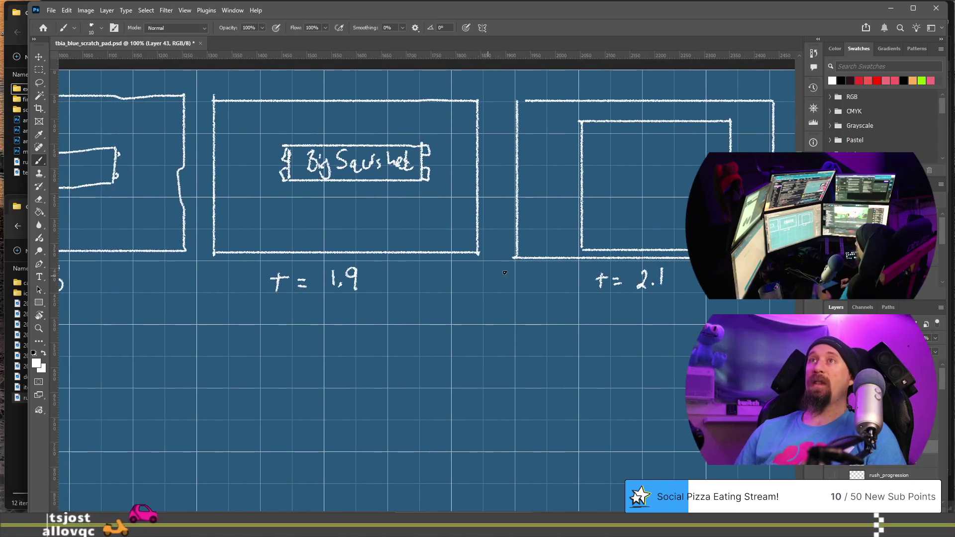
{"action": "mouse_move", "coordinate": [505, 273]}
{"action": "left_mouse_down"}
{"action": "mouse_move", "coordinate": [521, 362]}
{"action": "mouse_move", "coordinate": [628, 348]}
{"action": "mouse_move", "coordinate": [430, 367]}
{"action": "left_mouse_up"}
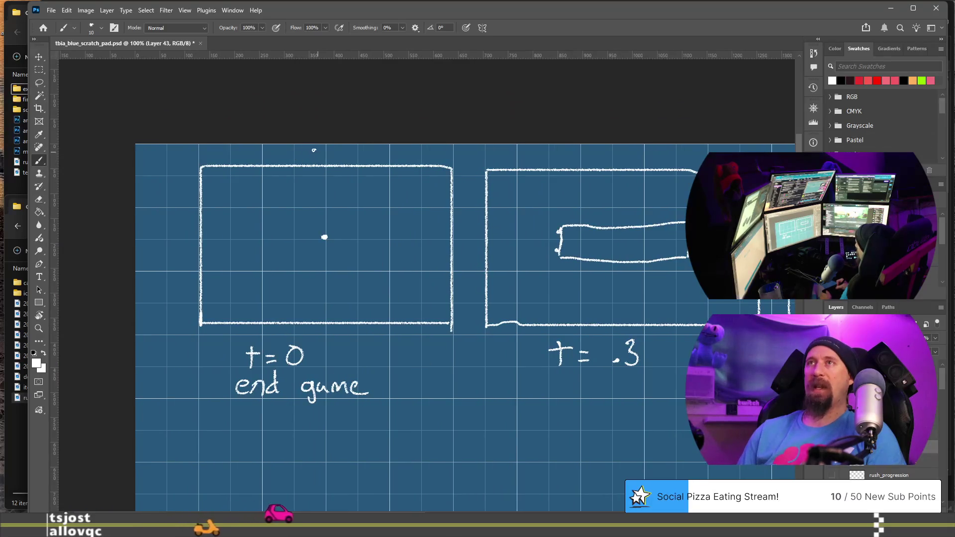
Step: Write 0 and 1 above the first two panels, panning across panels 2 to 4 and back
{"action": "mouse_move", "coordinate": [313, 148]}
{"action": "left_mouse_down"}
{"action": "mouse_move", "coordinate": [313, 161]}
{"action": "mouse_move", "coordinate": [312, 148]}
{"action": "left_mouse_up"}
{"action": "left_click_drag", "start_coordinate": [611, 152], "coordinate": [616, 169]}
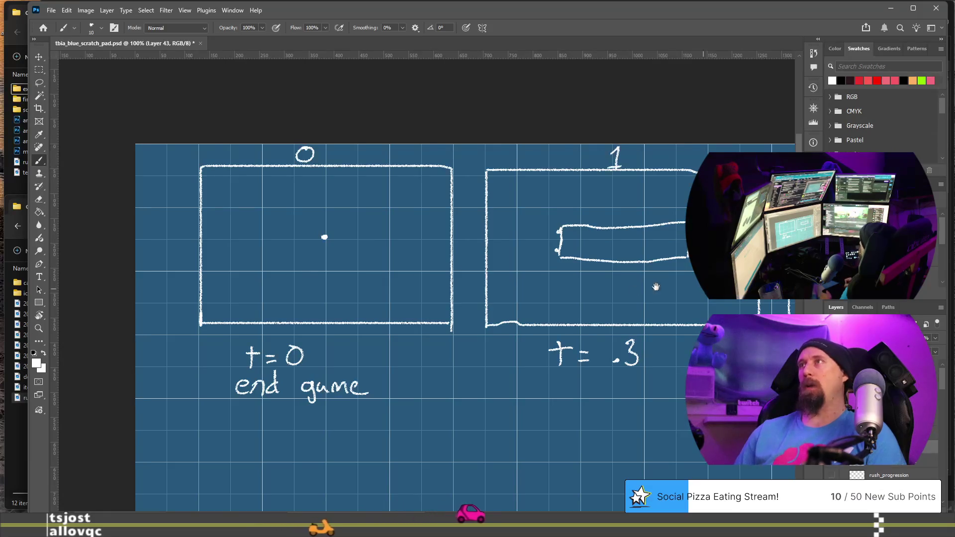
{"action": "left_click_drag", "start_coordinate": [656, 287], "coordinate": [405, 305]}
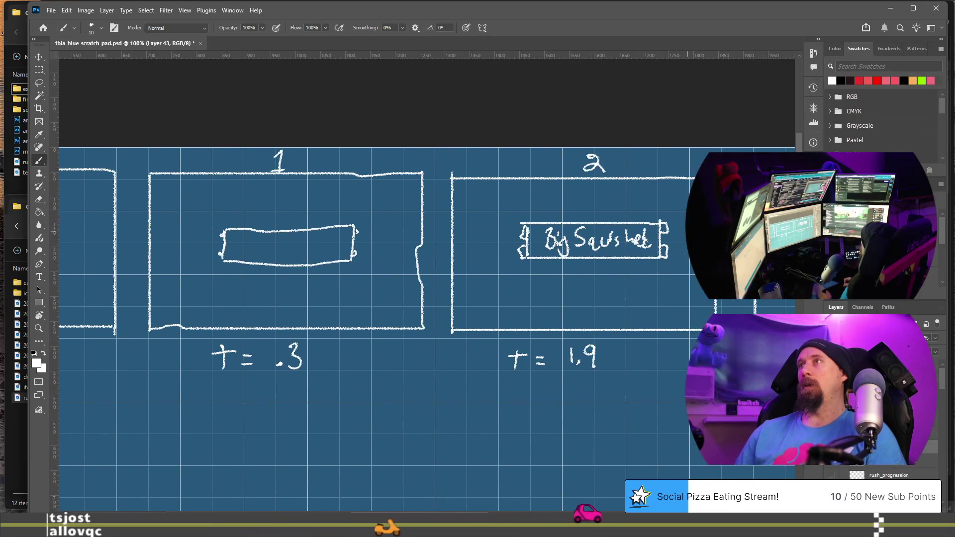
{"action": "left_click_drag", "start_coordinate": [597, 278], "coordinate": [427, 251]}
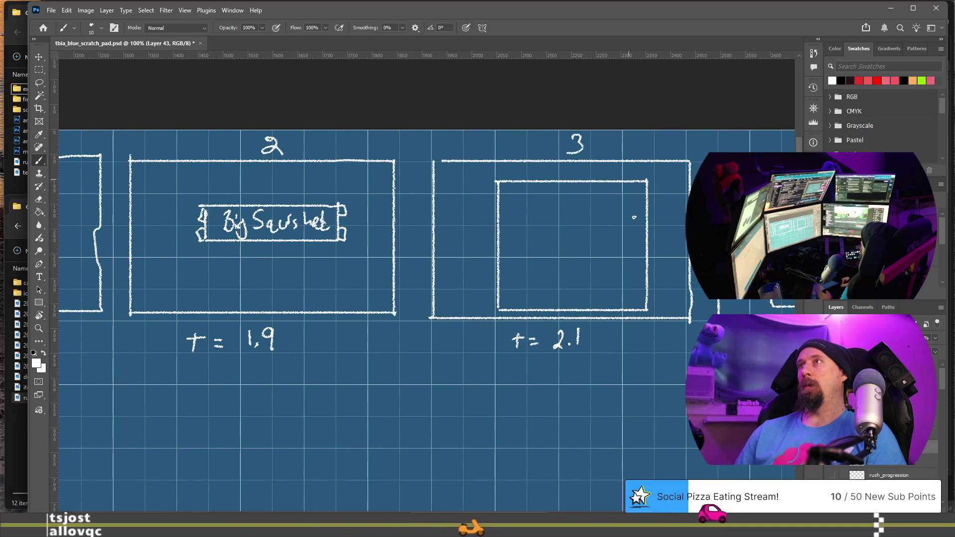
{"action": "mouse_move", "coordinate": [634, 217]}
{"action": "left_mouse_down"}
{"action": "mouse_move", "coordinate": [404, 245]}
{"action": "mouse_move", "coordinate": [315, 244]}
{"action": "left_mouse_up"}
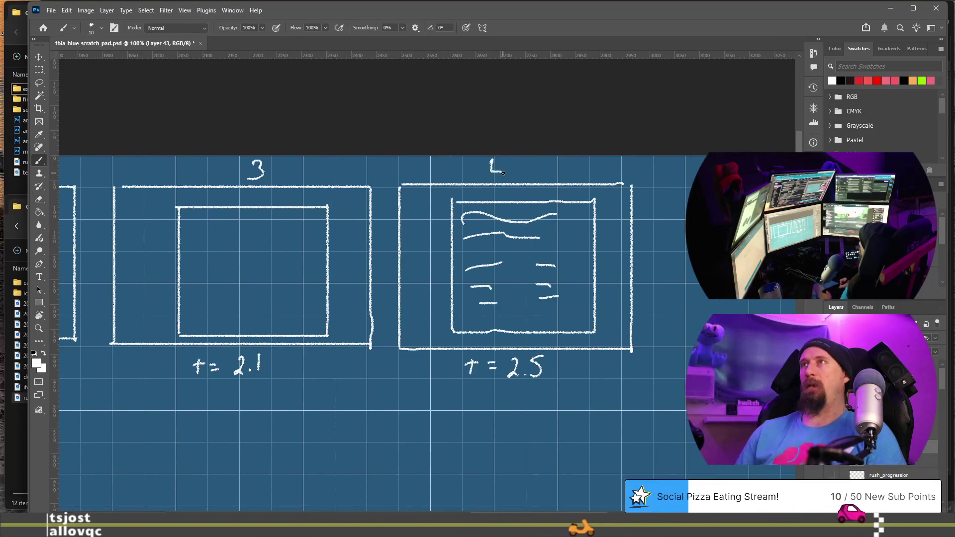
{"action": "left_click_drag", "start_coordinate": [231, 390], "coordinate": [584, 296]}
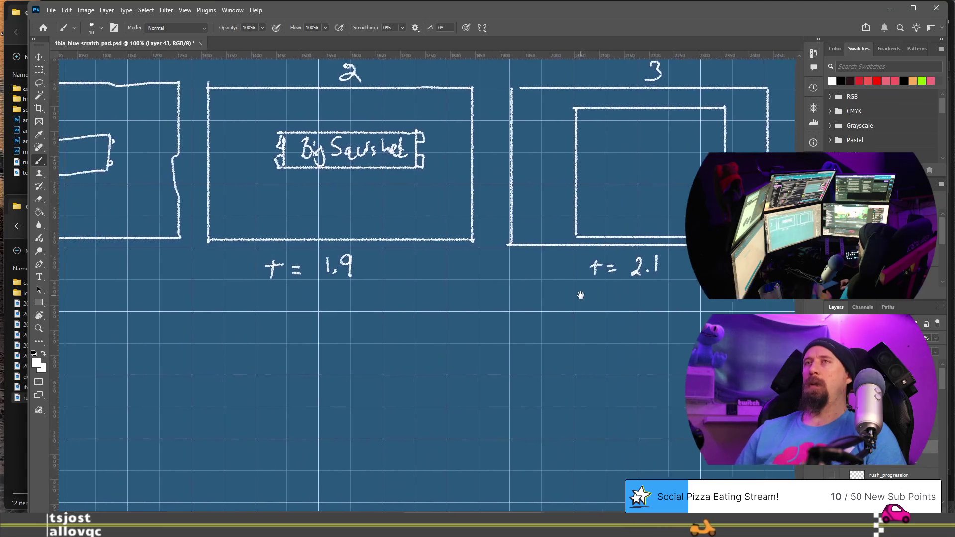
{"action": "mouse_move", "coordinate": [266, 324]}
{"action": "left_mouse_down"}
{"action": "mouse_move", "coordinate": [311, 386]}
{"action": "mouse_move", "coordinate": [418, 379]}
{"action": "mouse_move", "coordinate": [361, 393]}
{"action": "left_mouse_up"}
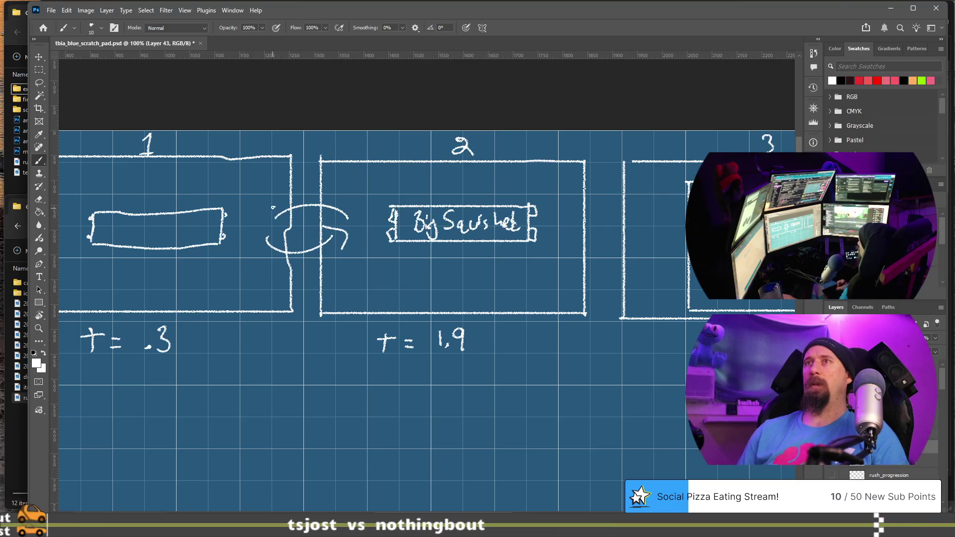
Step: Bring more of panel 1 into view and undo the stray arrowhead stroke
{"action": "left_click_drag", "start_coordinate": [327, 407], "coordinate": [448, 405]}
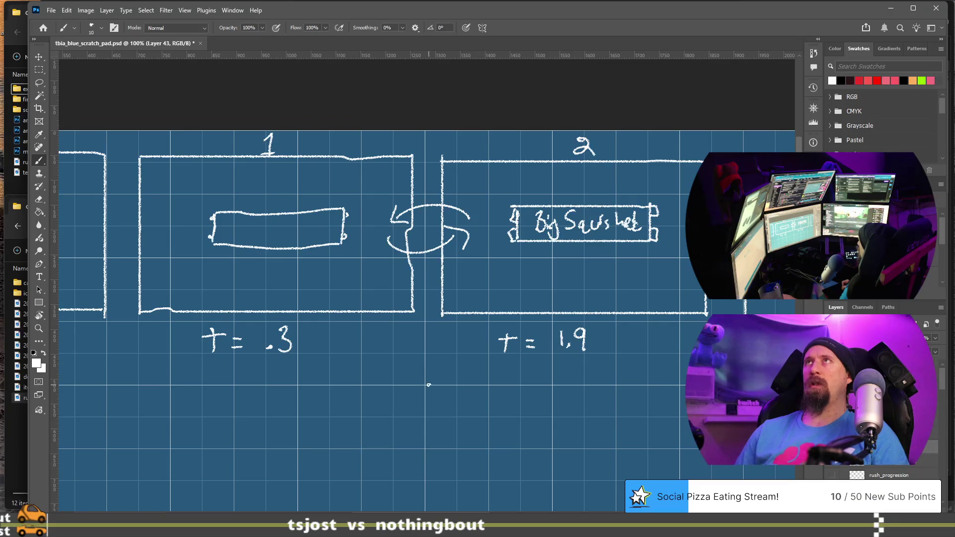
{"action": "key", "text": "ctrl+z"}
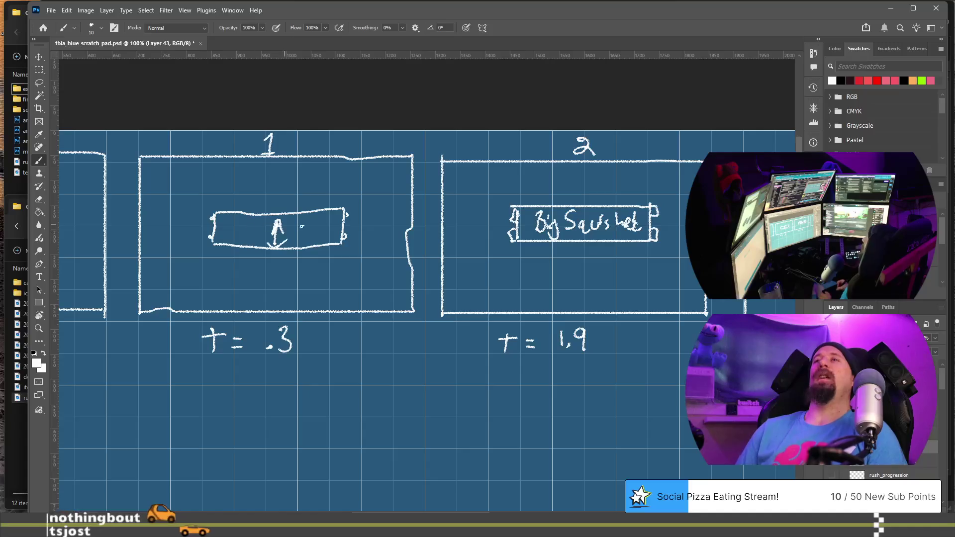
Step: Redraw the top and bottom edges of frame 1's inner box, then check frames 0 and 2
{"action": "left_click_drag", "start_coordinate": [343, 213], "coordinate": [213, 219]}
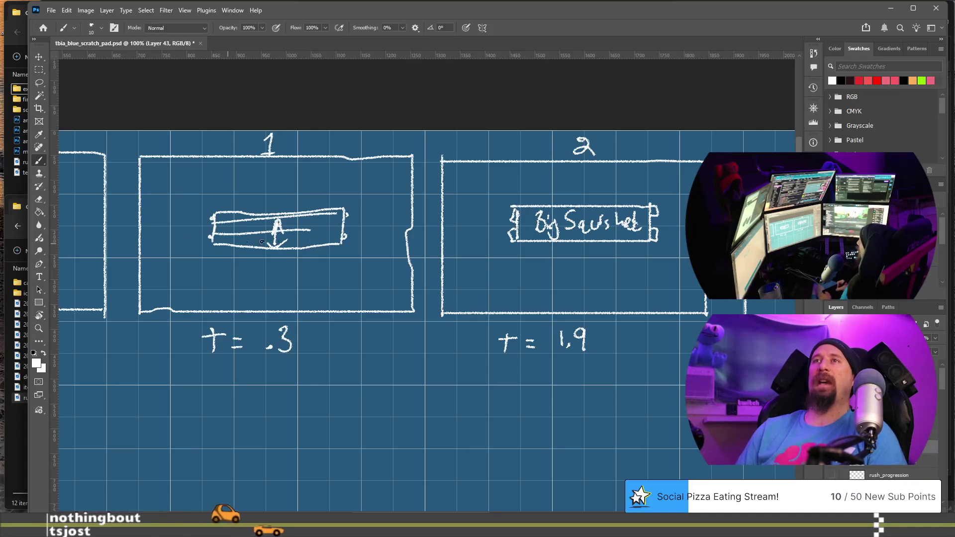
{"action": "left_click_drag", "start_coordinate": [215, 242], "coordinate": [347, 241]}
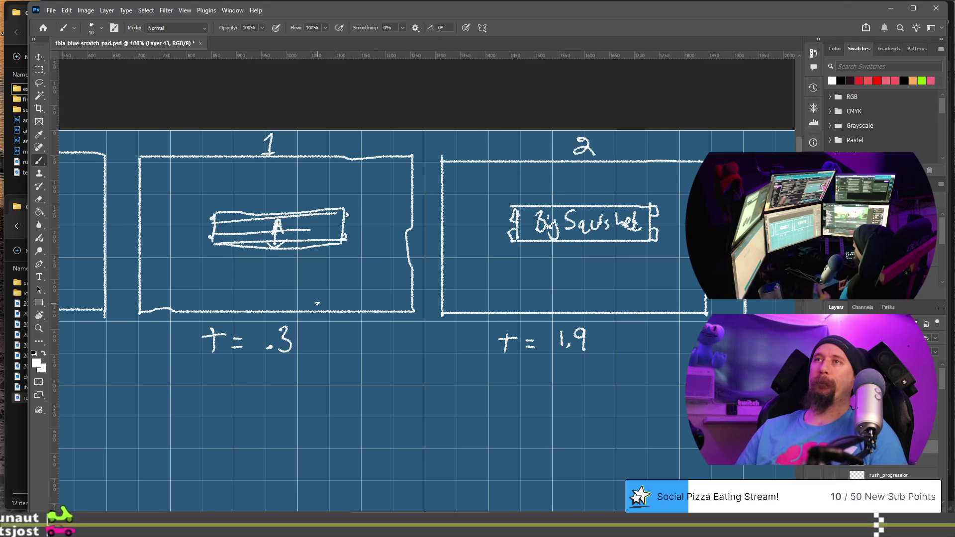
{"action": "left_click_drag", "start_coordinate": [344, 436], "coordinate": [601, 392]}
{"action": "scroll", "coordinate": [587, 391], "scroll_direction": "up", "scroll_amount": 2}
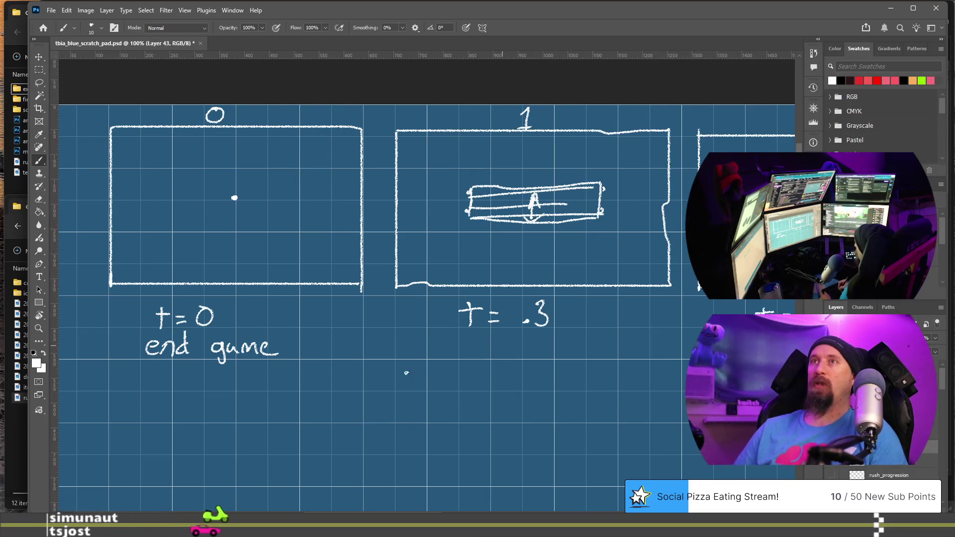
{"action": "mouse_move", "coordinate": [472, 358]}
{"action": "left_mouse_down"}
{"action": "mouse_move", "coordinate": [353, 373]}
{"action": "mouse_move", "coordinate": [325, 366]}
{"action": "left_mouse_up"}
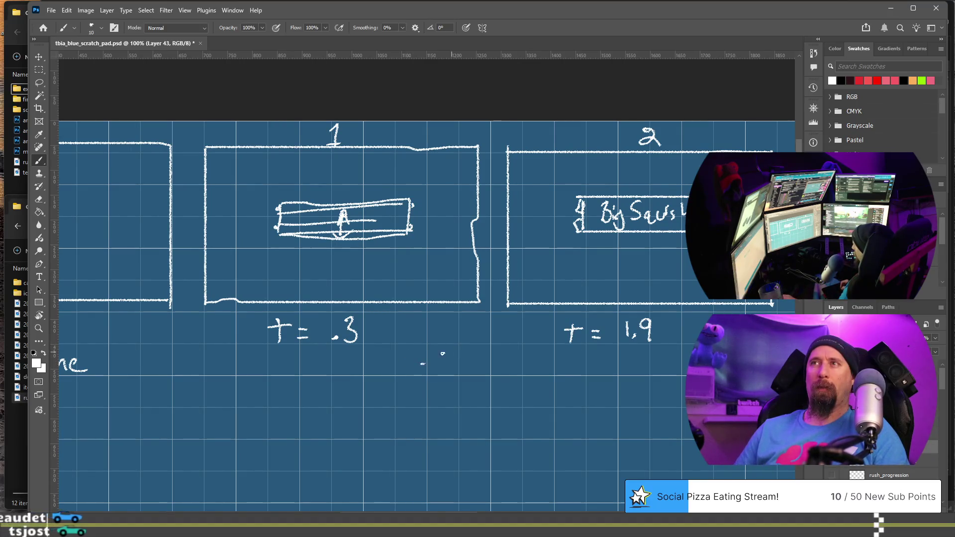
Step: Undo the last brush stroke that crossed frame 1's inner box
{"action": "key", "text": "ctrl+z"}
{"action": "key", "text": "ctrl+z"}
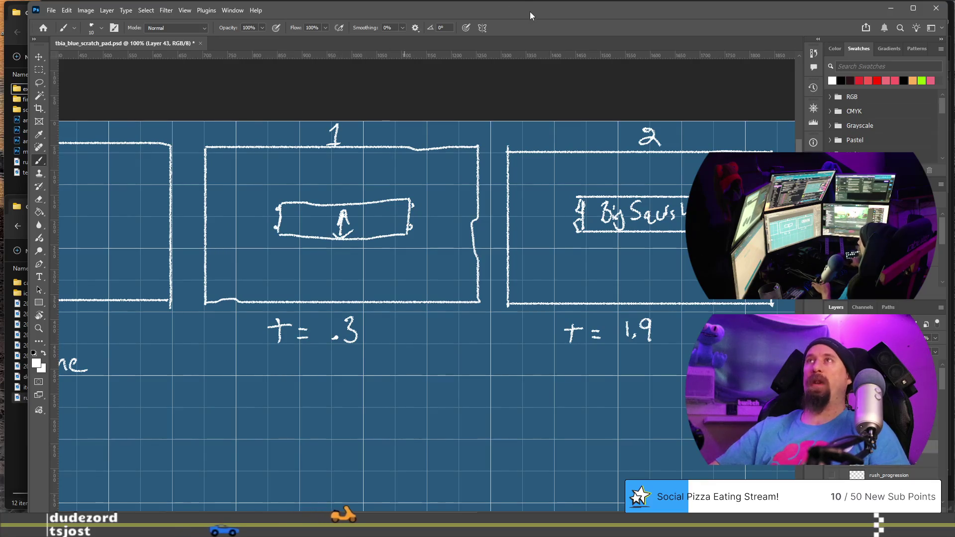
Step: Save tbia_blue_scratch_pad.psd and zoom out to about 35% to show all five panels
{"action": "key", "text": "ctrl+s"}
{"action": "scroll", "coordinate": [410, 222], "scroll_direction": "down", "scroll_amount": 5}
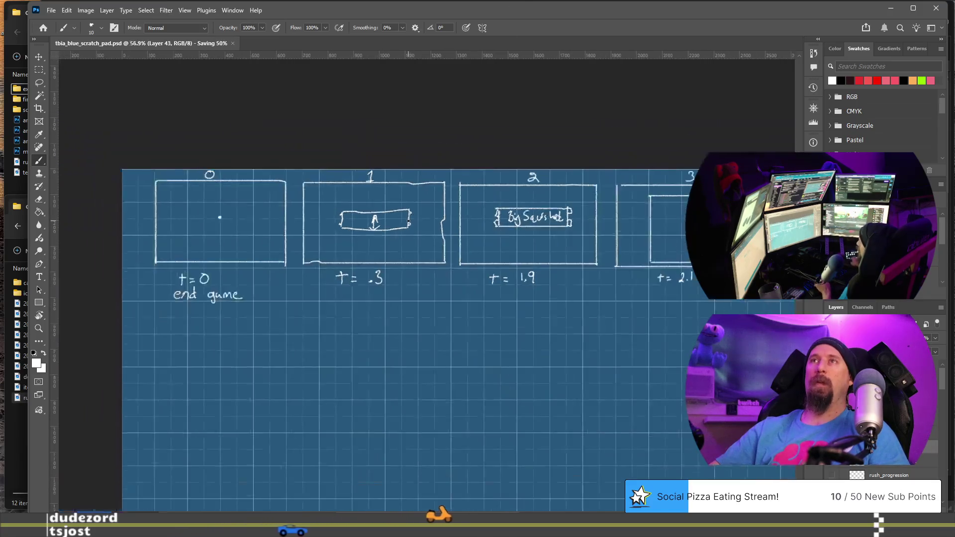
{"action": "scroll", "coordinate": [409, 221], "scroll_direction": "down", "scroll_amount": 2}
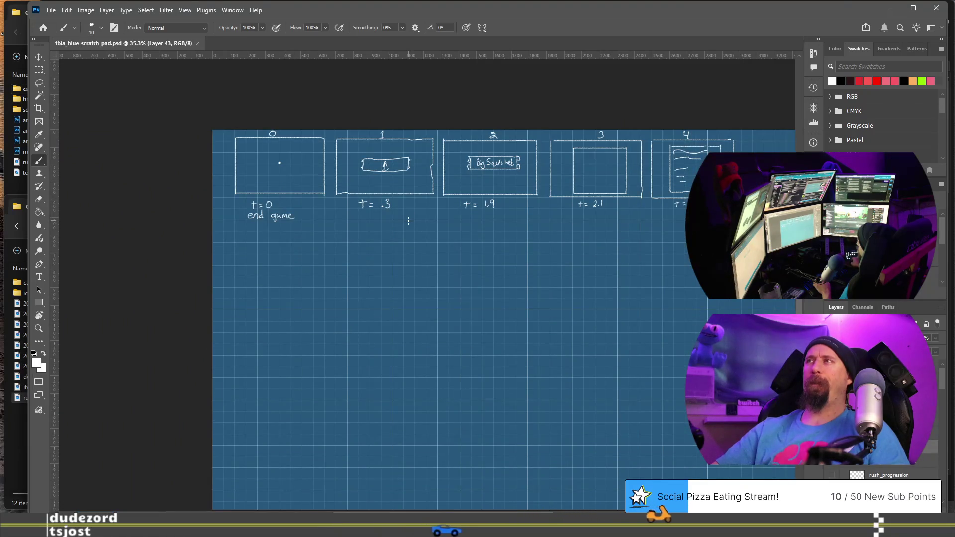
{"action": "scroll", "coordinate": [408, 221], "scroll_direction": "right", "scroll_amount": 5}
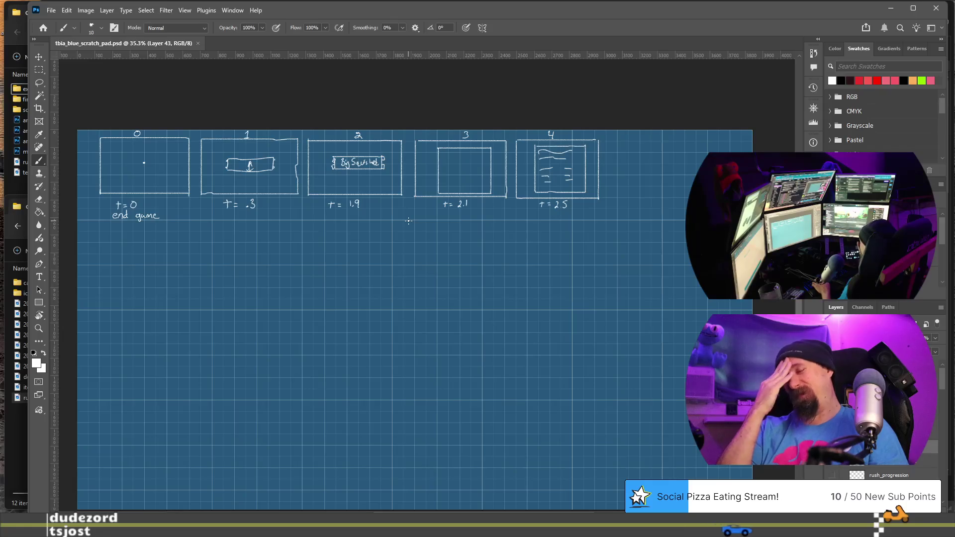
{"action": "key", "text": "alt+Tab"}
{"action": "key", "text": "alt+Tab"}
{"action": "key", "text": "alt+Tab"}
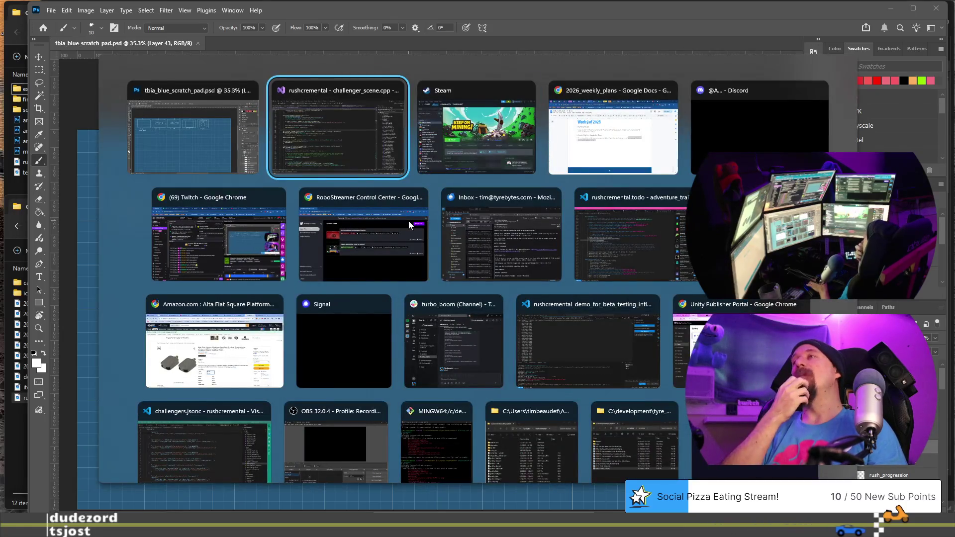
Step: Return to the Chrome window with 2026_weekly_plans, then open the 202601xx_indie_tavern document
{"action": "key", "text": "alt+Tab"}
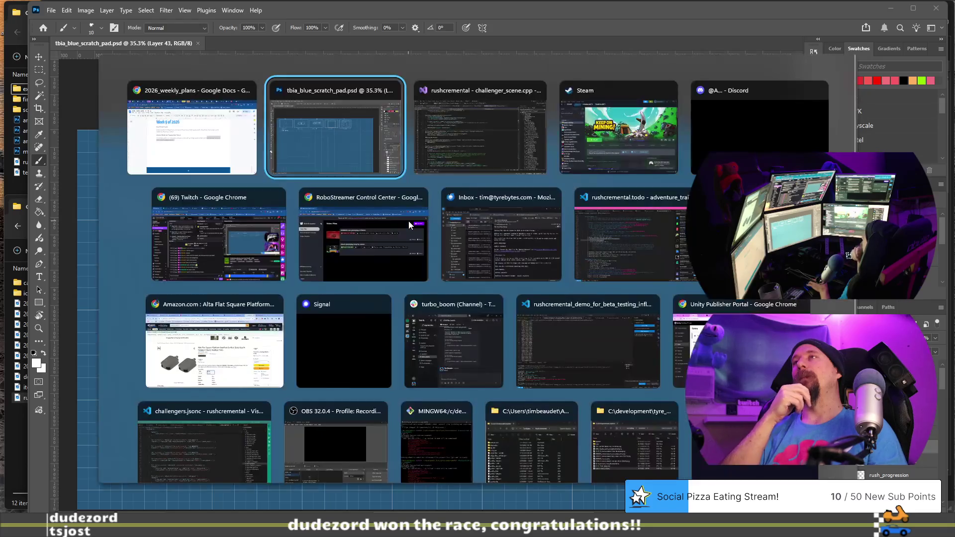
{"action": "key", "text": "alt+shift+Tab"}
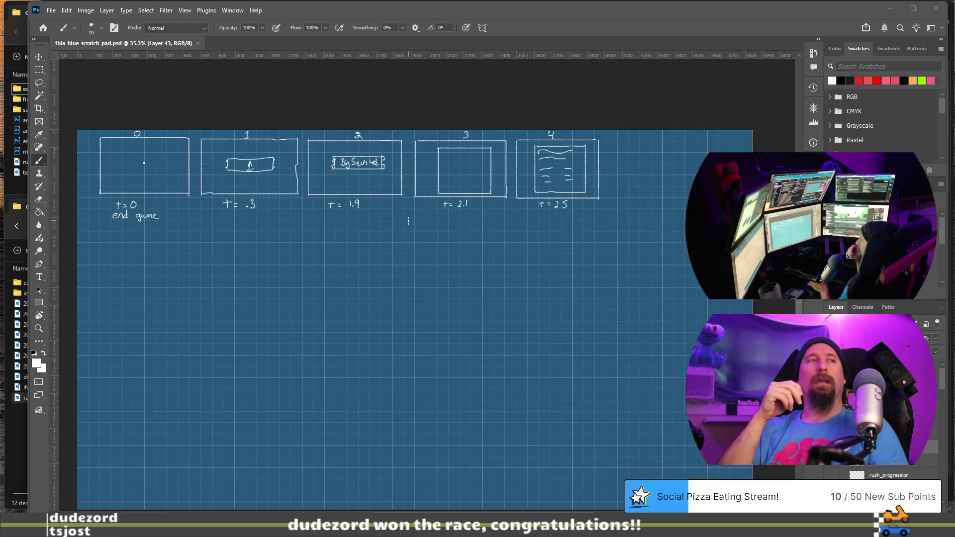
{"action": "key", "text": "alt+Tab"}
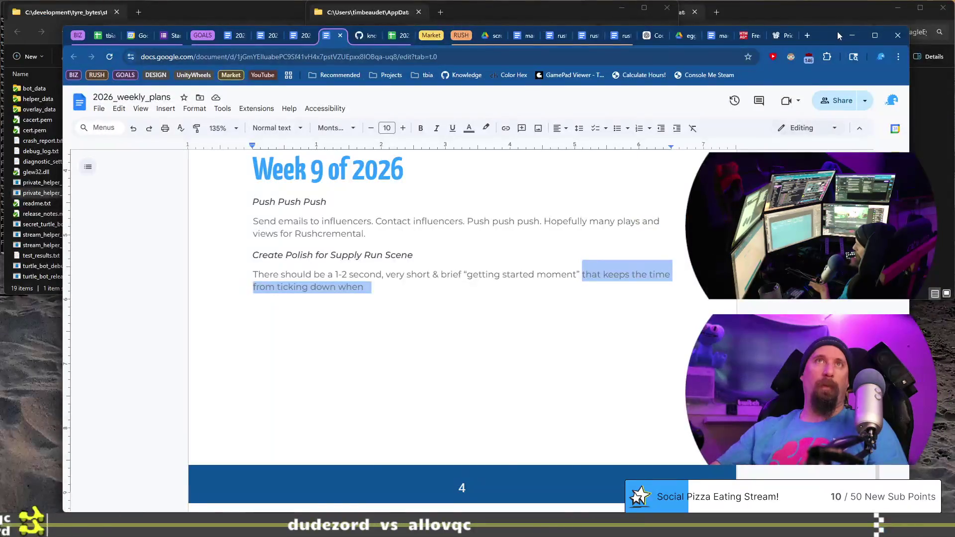
{"action": "mouse_move", "coordinate": [837, 13]}
{"action": "left_mouse_down"}
{"action": "mouse_move", "coordinate": [876, 37]}
{"action": "mouse_move", "coordinate": [827, 37]}
{"action": "left_mouse_up"}
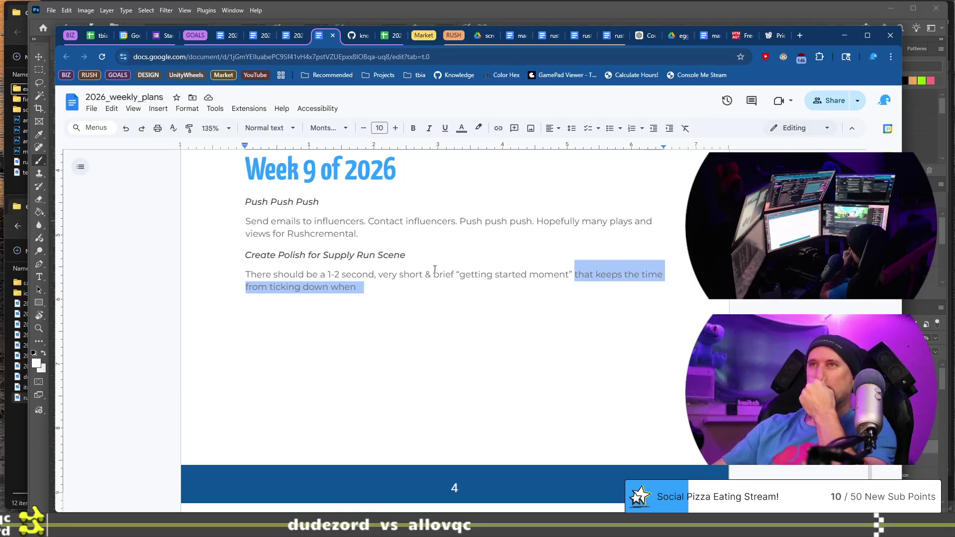
{"action": "left_click", "coordinate": [427, 293]}
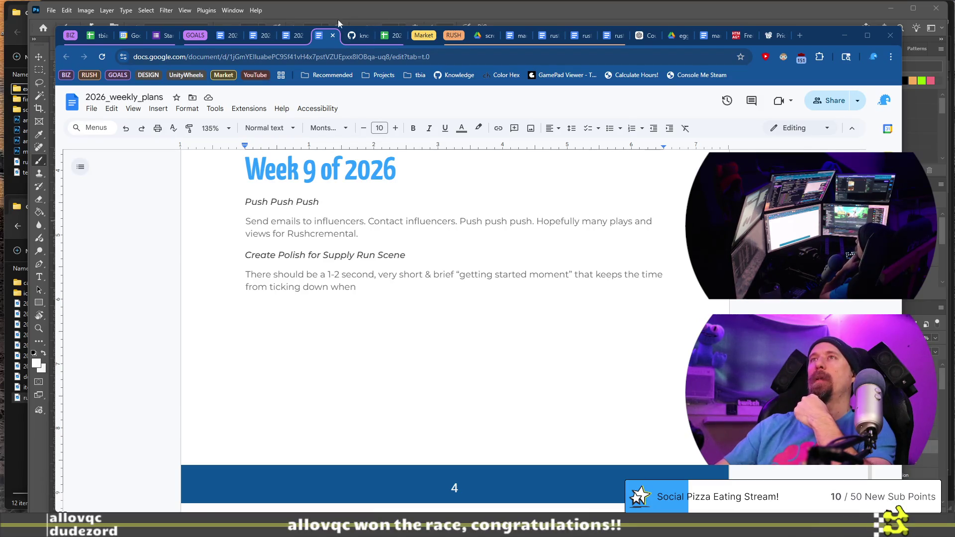
{"action": "mouse_move", "coordinate": [289, 39]}
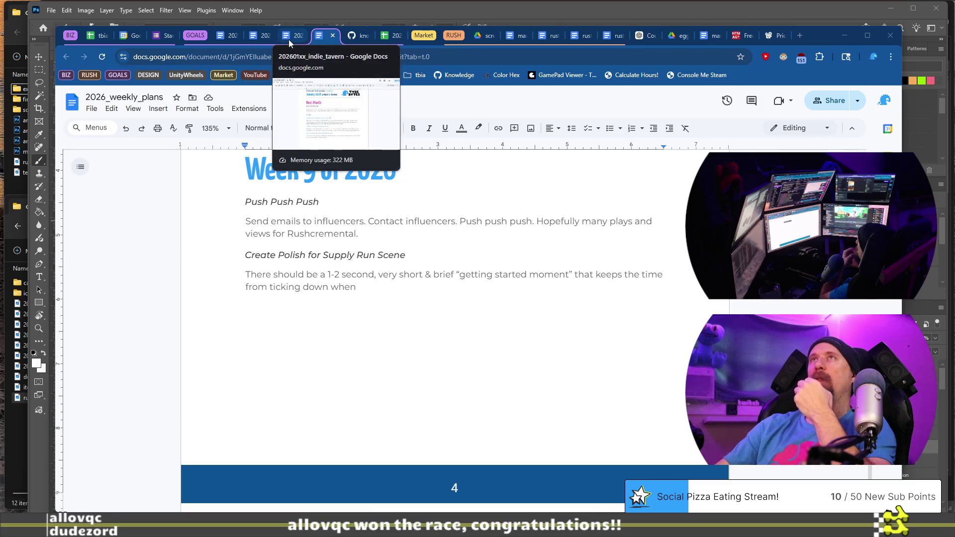
{"action": "left_click", "coordinate": [289, 40]}
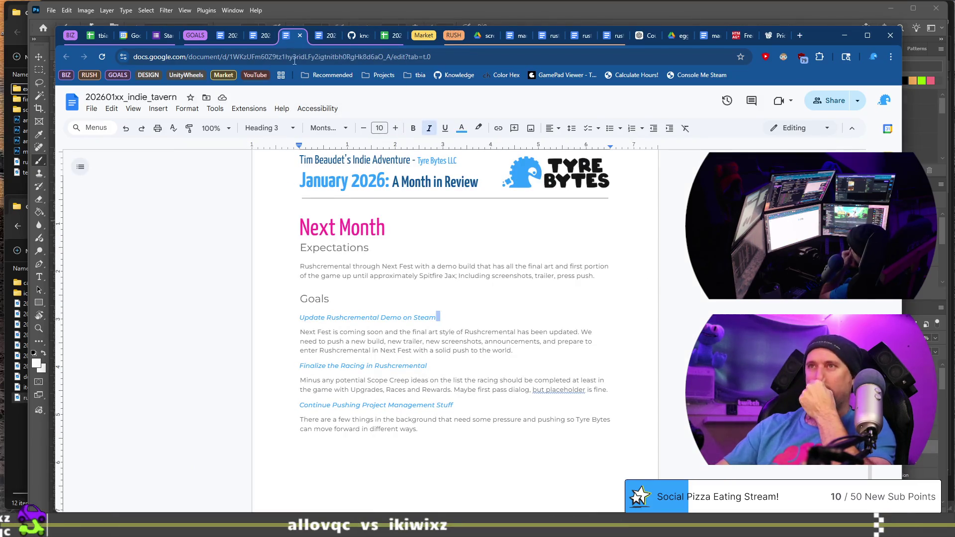
Step: Read down to the indie_tavern Goals section, then return to the 2026_weekly_plans document
{"action": "scroll", "coordinate": [408, 334], "scroll_direction": "down", "scroll_amount": 2}
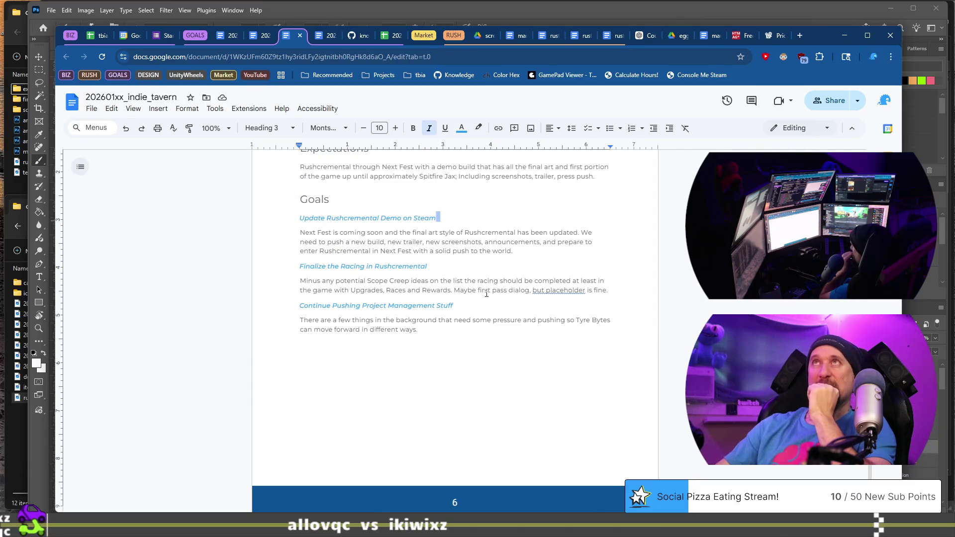
{"action": "scroll", "coordinate": [485, 292], "scroll_direction": "down", "scroll_amount": 1}
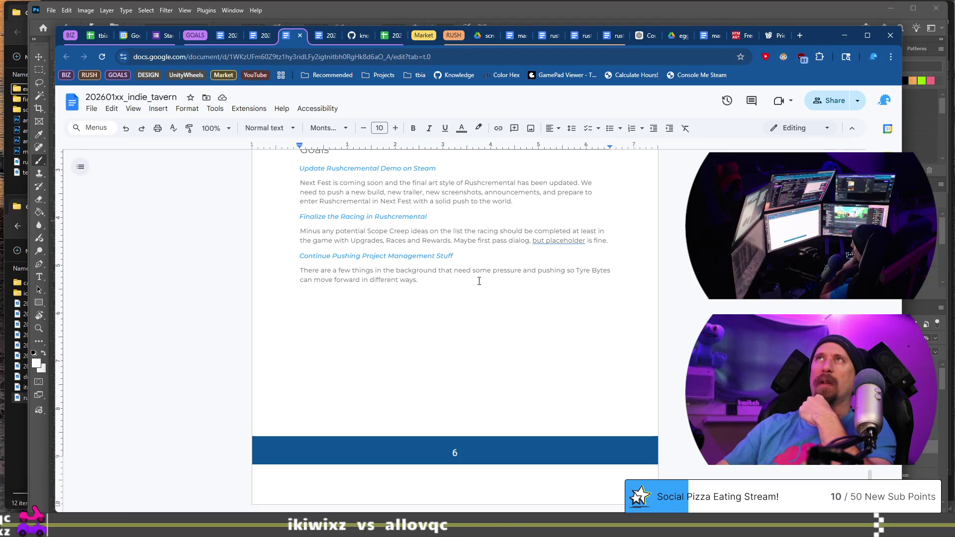
{"action": "left_click", "coordinate": [479, 281]}
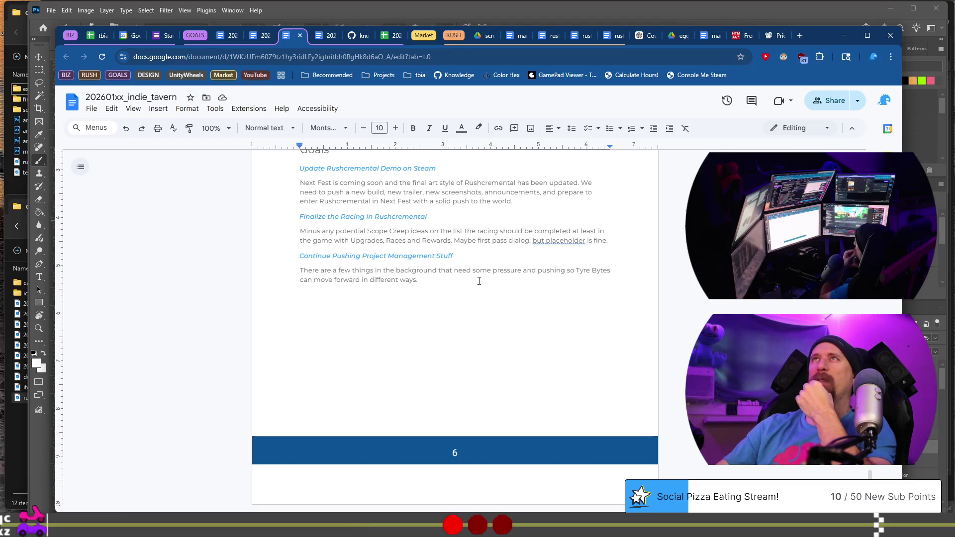
{"action": "left_click", "coordinate": [324, 36]}
Step: Place the caret after the paragraph ending 'from ticking down when'
{"action": "left_click", "coordinate": [440, 297]}
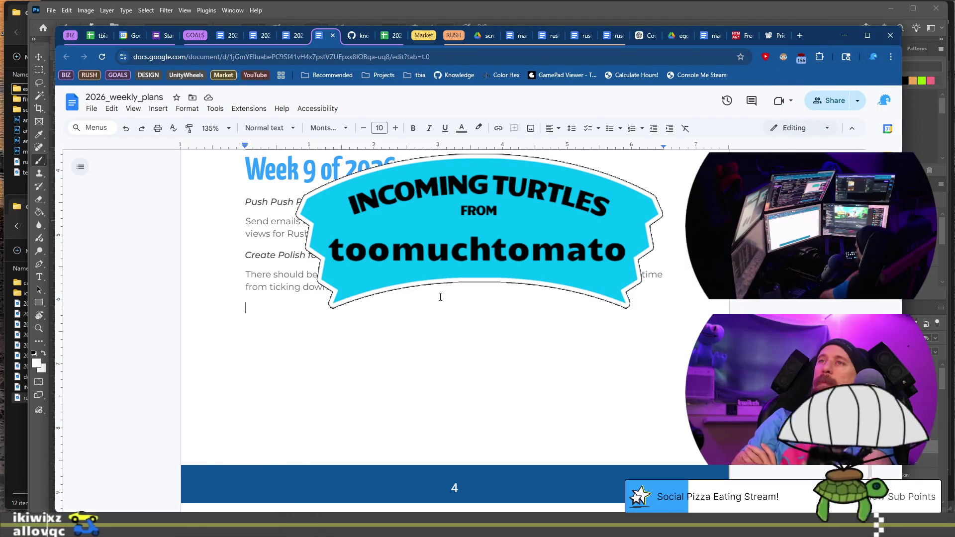
Step: Paste a copy of the Create Polish heading below and select it for rewriting
{"action": "key", "text": "Up"}
{"action": "key", "text": "Up"}
{"action": "key", "text": "Up"}
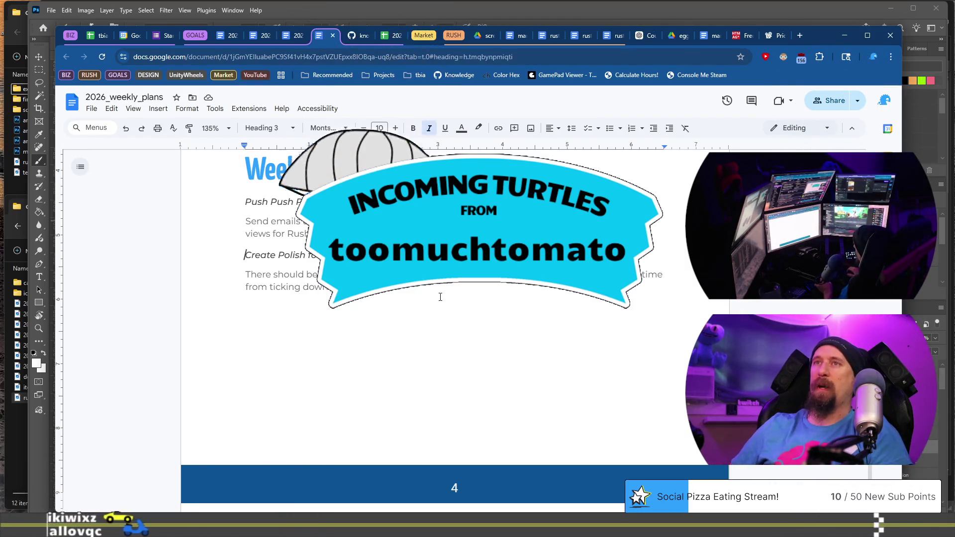
{"action": "key", "text": "Return"}
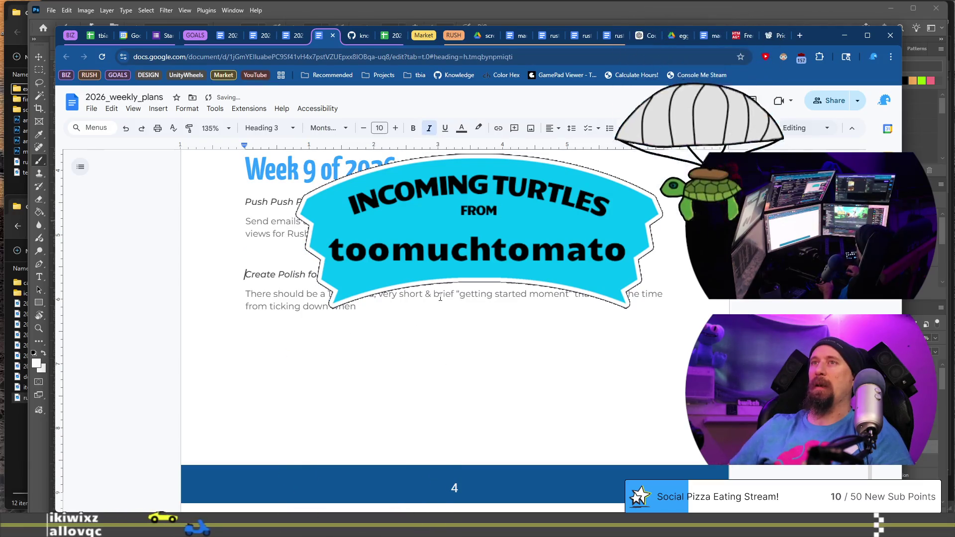
{"action": "key", "text": "BackSpace"}
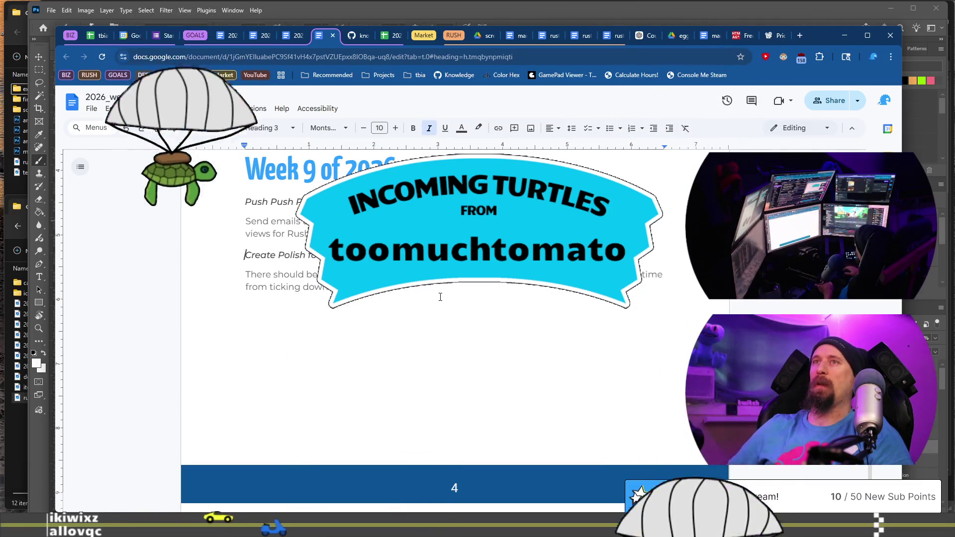
{"action": "key", "text": "Down"}
{"action": "key", "text": "Down"}
{"action": "key", "text": "Down"}
{"action": "key", "text": "ctrl+v"}
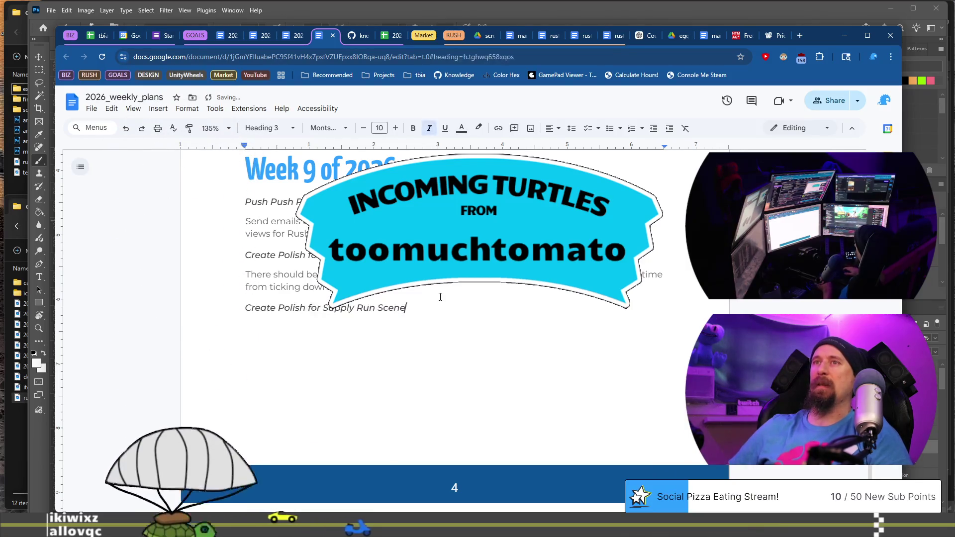
{"action": "key", "text": "shift+Home"}
Step: Retitle the copy 'Create Polish for Rewards' and begin its description line underneath
{"action": "type", "text": "Create "}
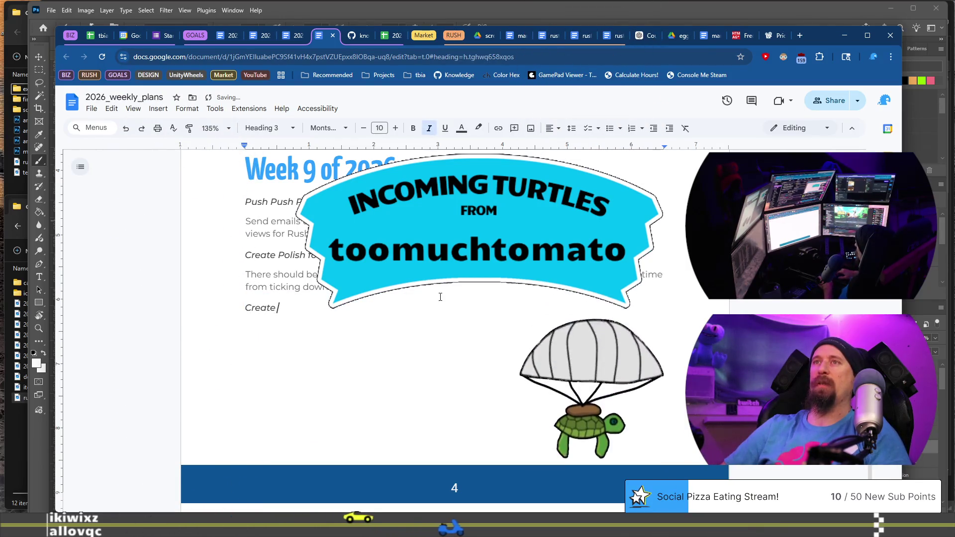
{"action": "type", "text": "Polish "}
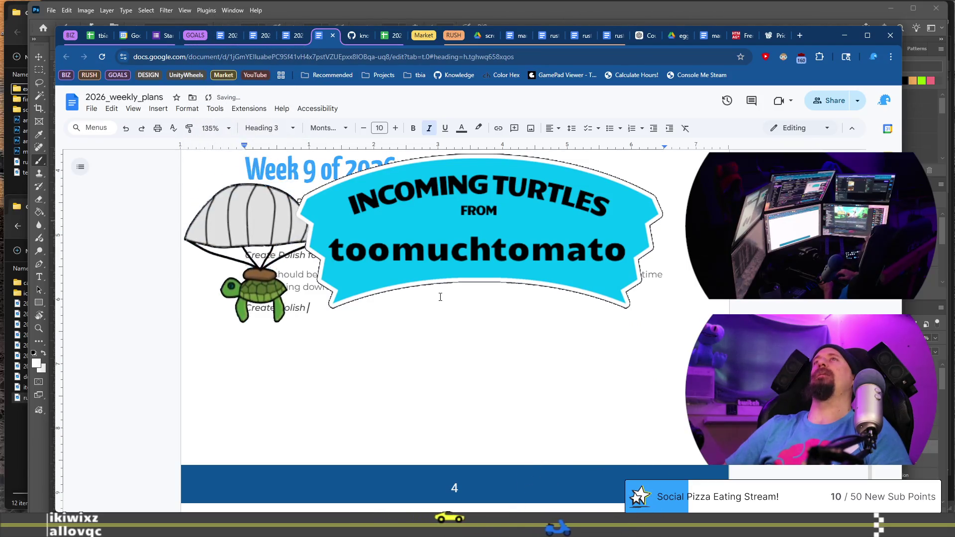
{"action": "type", "text": "for "}
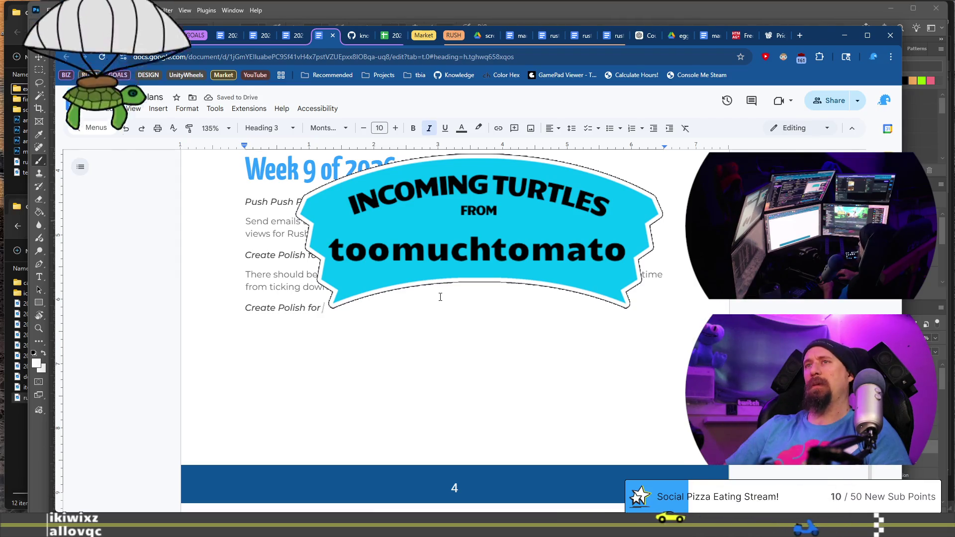
{"action": "type", "text": "Rewards"}
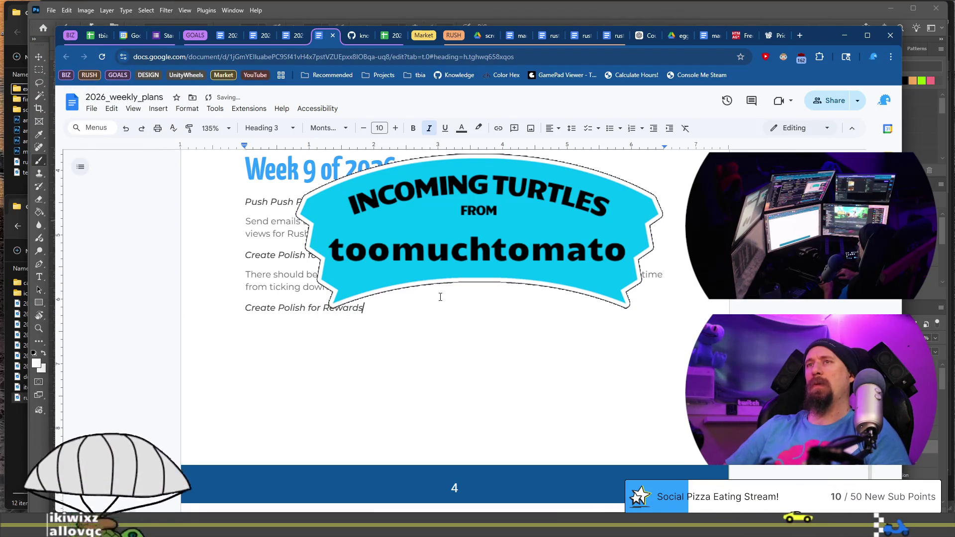
{"action": "key", "text": "Return"}
{"action": "type", "text": "Ques"}
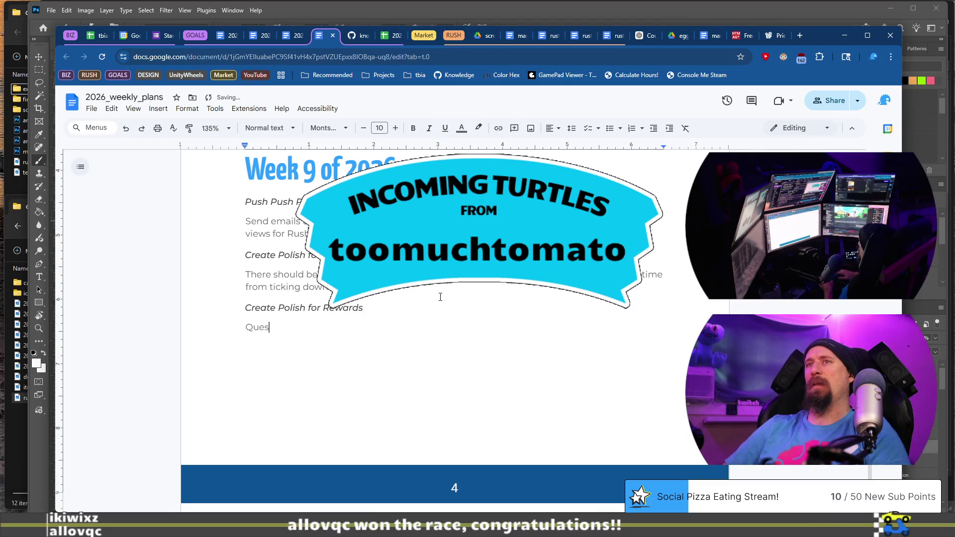
{"action": "type", "text": "ts giving a reward"}
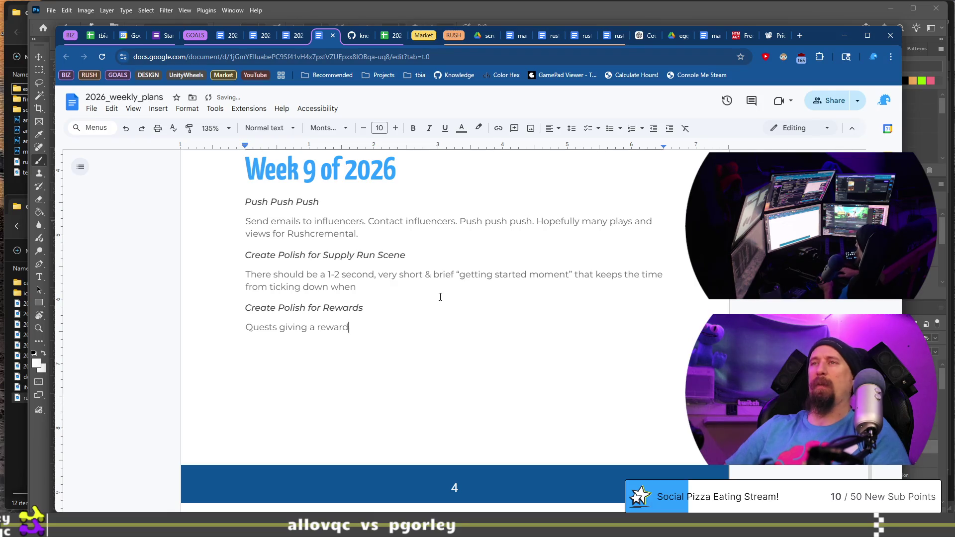
{"action": "type", "text": "in a visual / sa"}
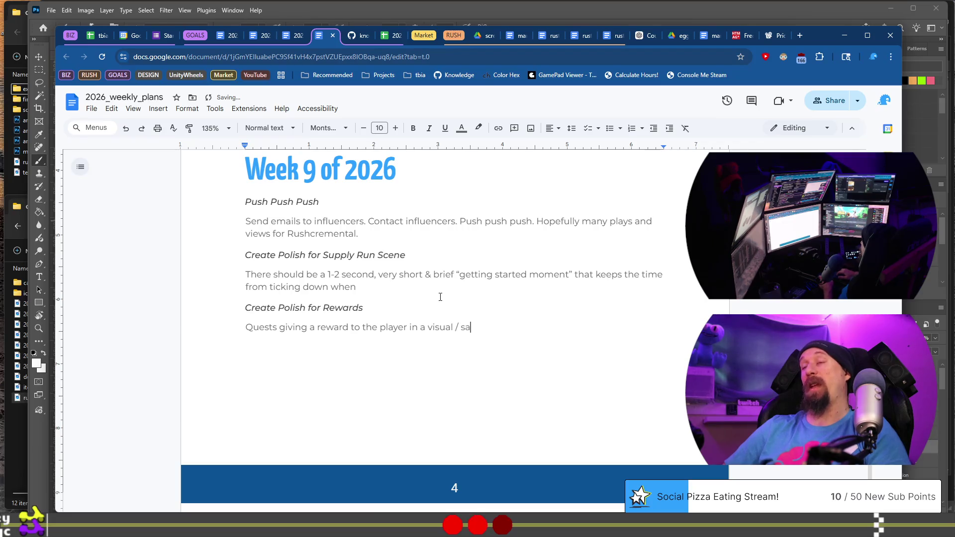
{"action": "type", "text": "tisfying m"}
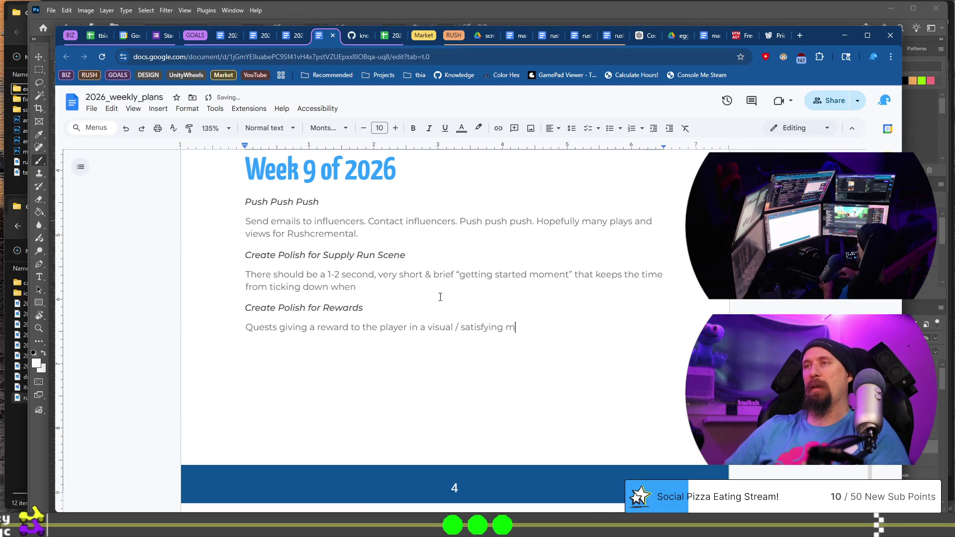
{"action": "type", "text": "anner."}
Step: Duplicate the Rewards heading on a line above and rename it to 'Create Polish for Payments'
{"action": "key", "text": "Up"}
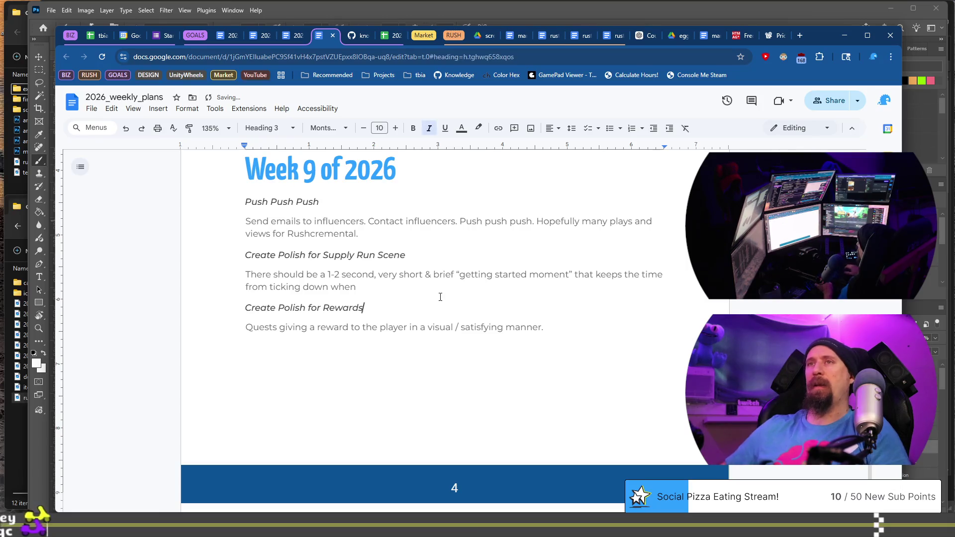
{"action": "key", "text": "shift+Home"}
{"action": "key", "text": "ctrl+c"}
{"action": "key", "text": "Home"}
{"action": "key", "text": "Return"}
{"action": "key", "text": "Up"}
{"action": "key", "text": "ctrl+v"}
{"action": "key", "text": "shift+Home"}
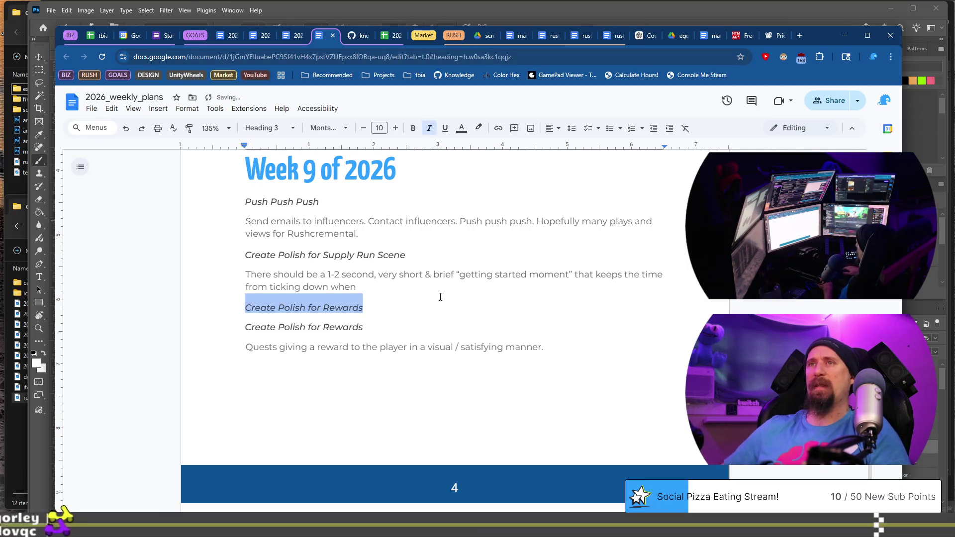
{"action": "key", "text": "ctrl+shift+Right"}
{"action": "key", "text": "ctrl+shift+Right"}
{"action": "key", "text": "ctrl+shift+Right"}
{"action": "type", "text": "P"}
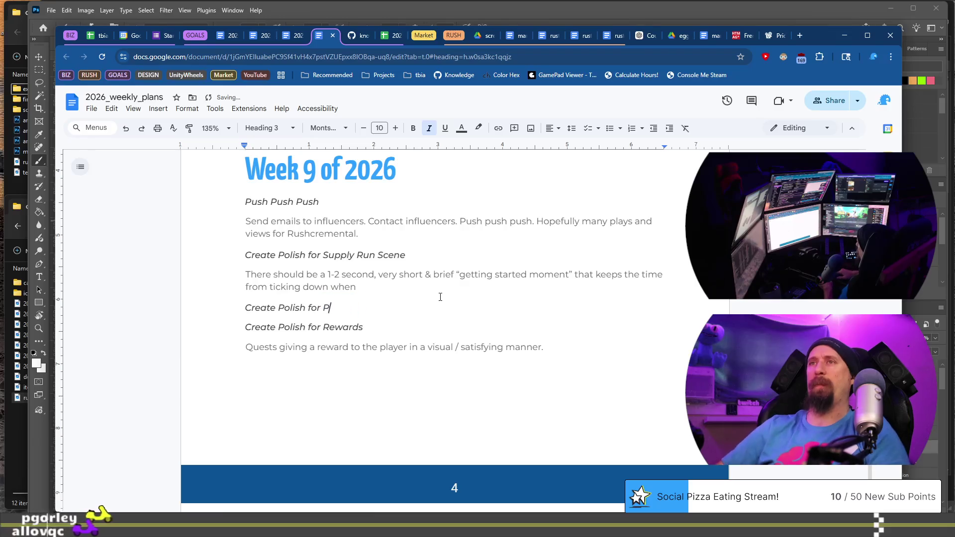
{"action": "type", "text": "ayments"}
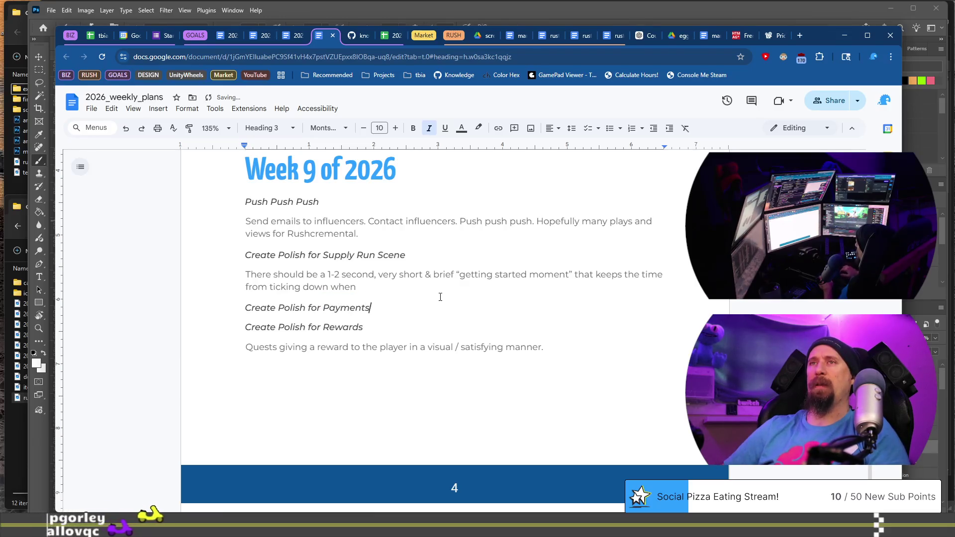
Step: Add a description under the Payments heading about racing payments showing chain-links being spent
{"action": "key", "text": "Return"}
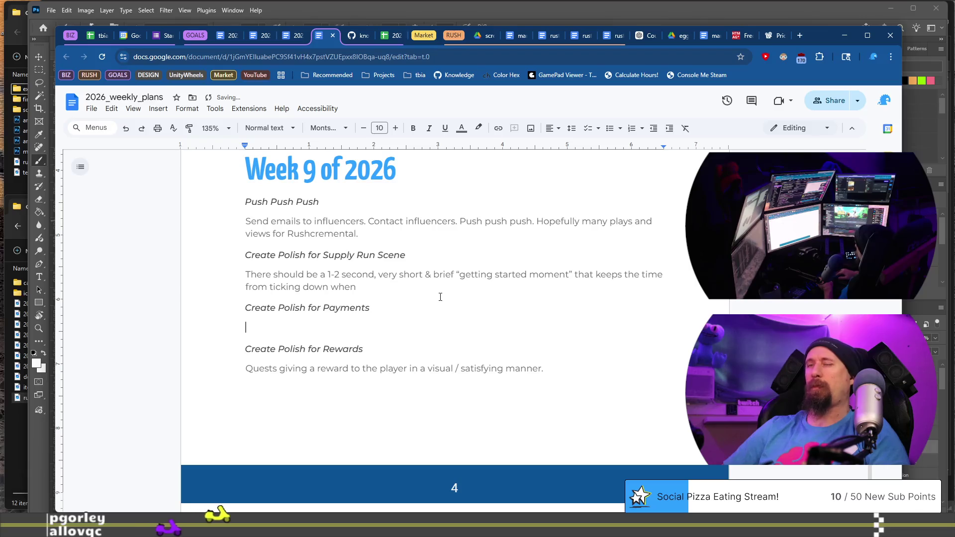
{"action": "type", "text": "Raci"}
{"action": "type", "text": "yments showing the v"}
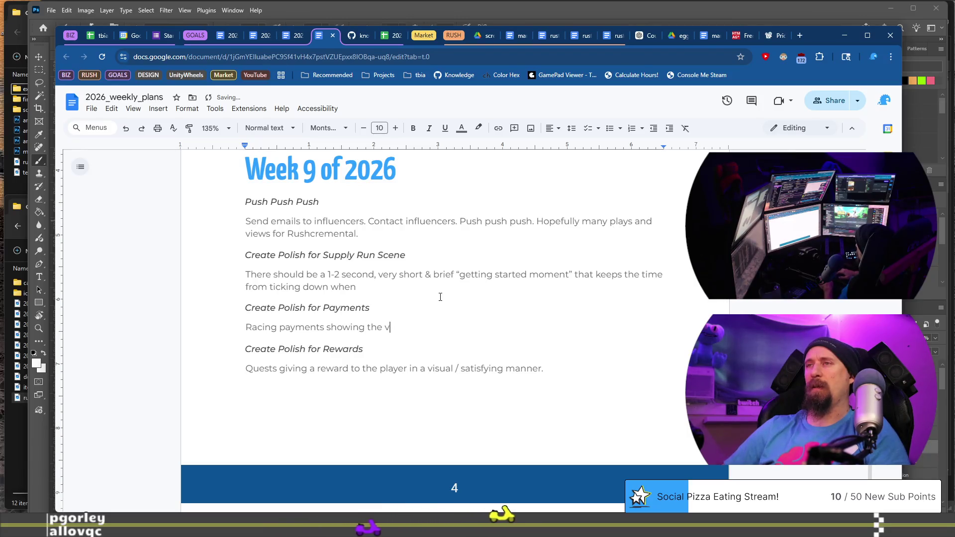
{"action": "key", "text": "BackSpace"}
{"action": "type", "text": "pay"}
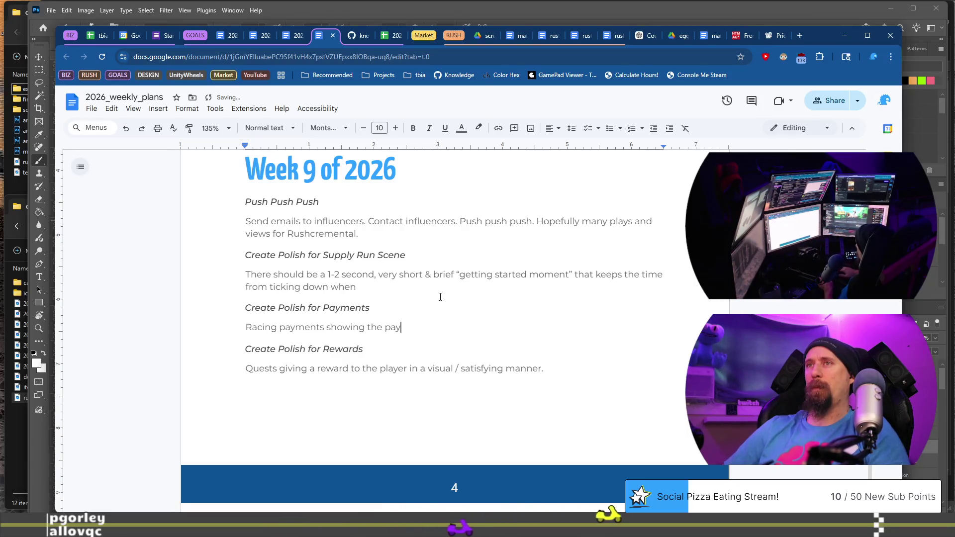
{"action": "key", "text": "BackSpace"}
{"action": "key", "text": "BackSpace"}
{"action": "key", "text": "BackSpace"}
{"action": "type", "text": "chain"}
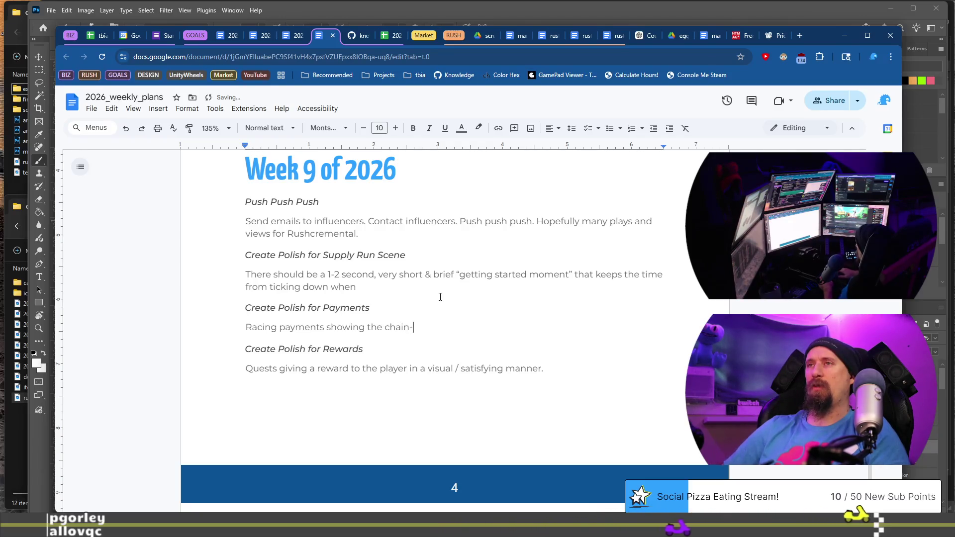
{"action": "type", "text": "-links being"}
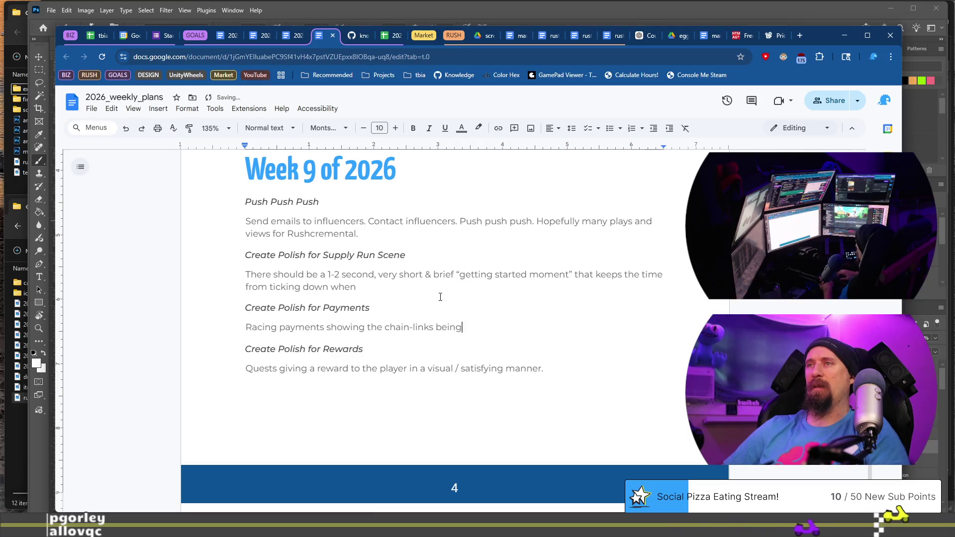
{"action": "key", "text": "BackSpace"}
{"action": "key", "text": "BackSpace"}
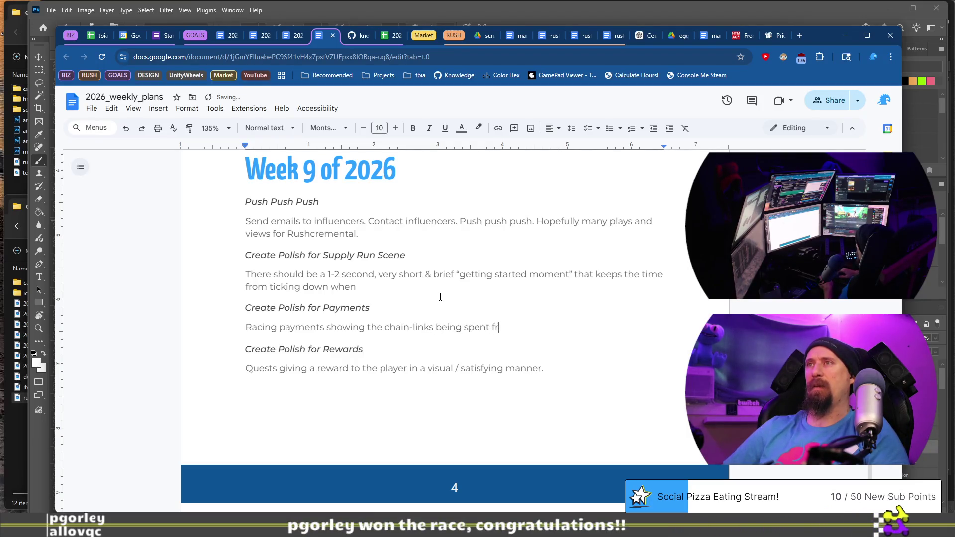